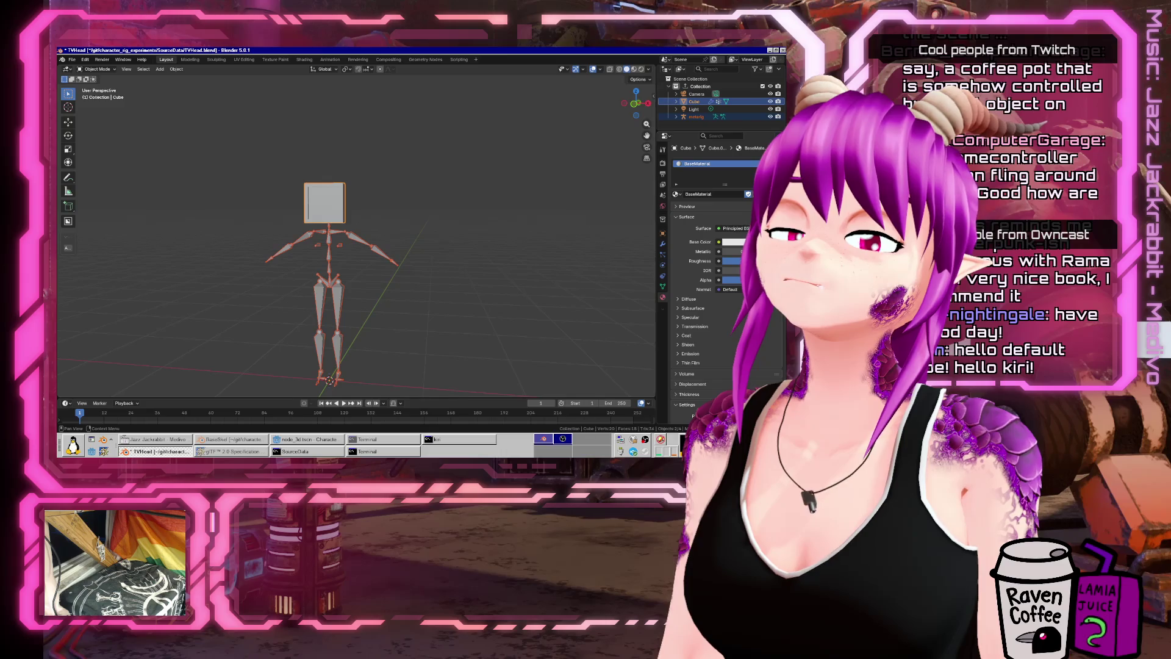
# Step: Save the blend file, then add a new cylinder to the scene
pyautogui.click(72, 63)
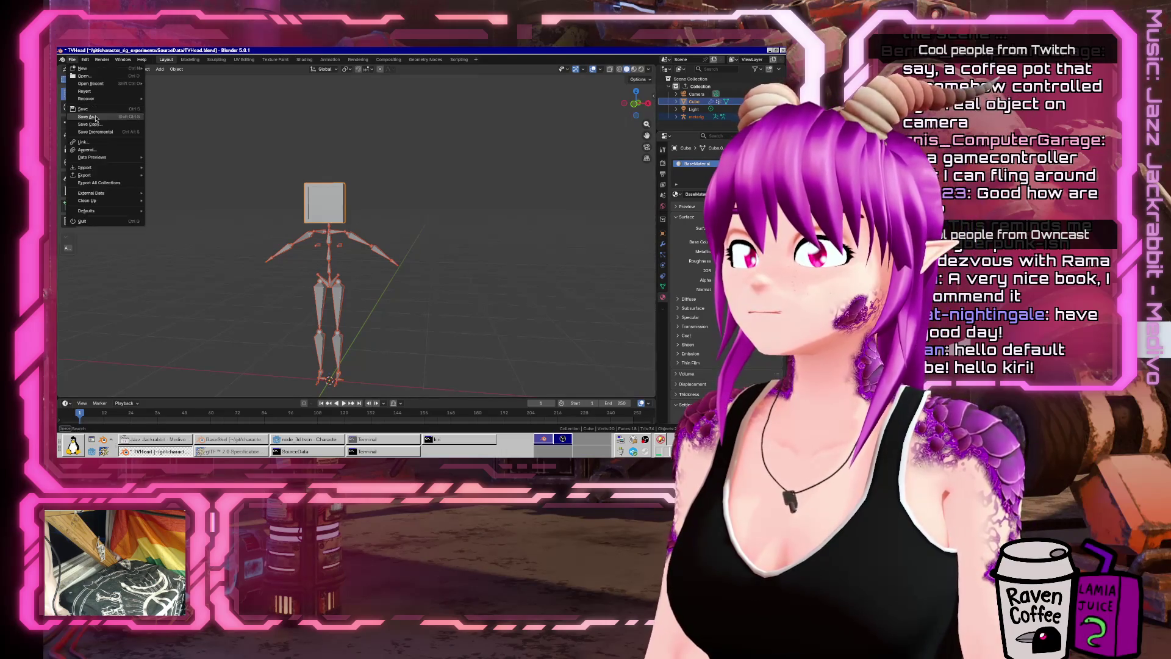
pyautogui.click(89, 117)
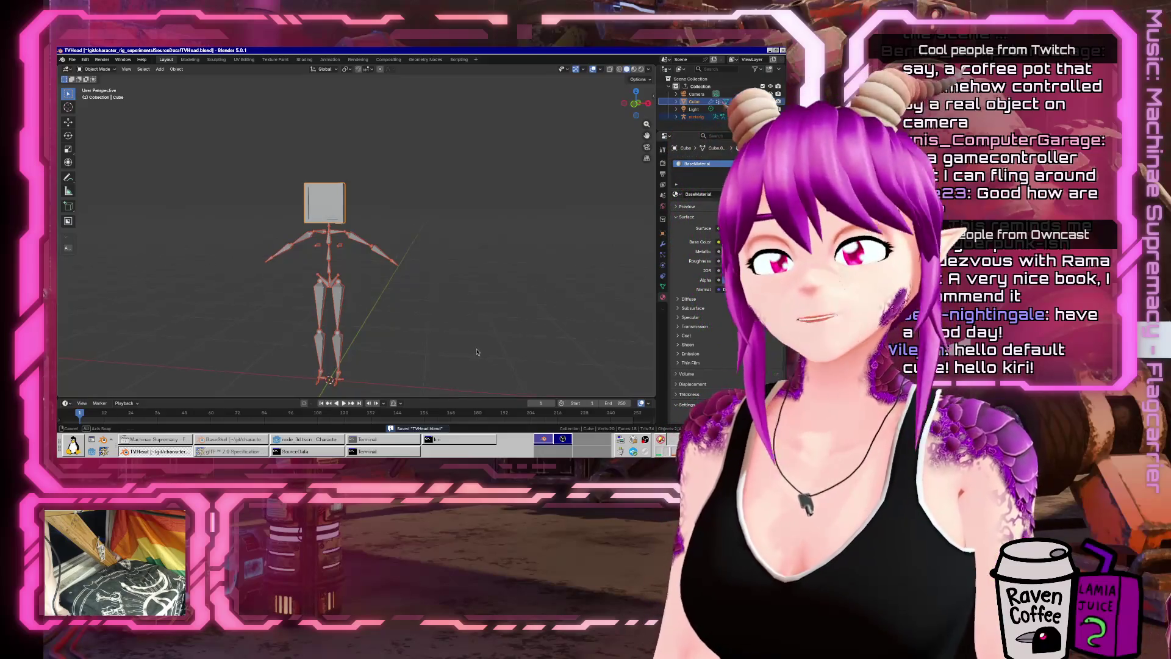
pyautogui.press('KP_4')
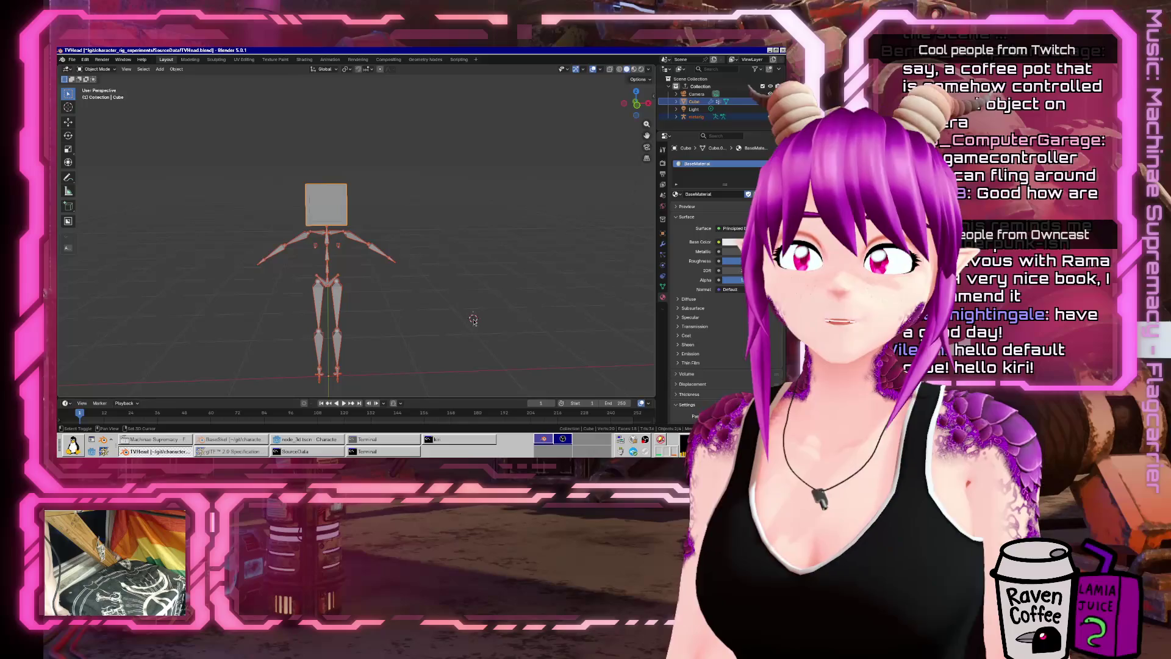
pyautogui.hotkey('shift', 'a')
pyautogui.write('cyl')
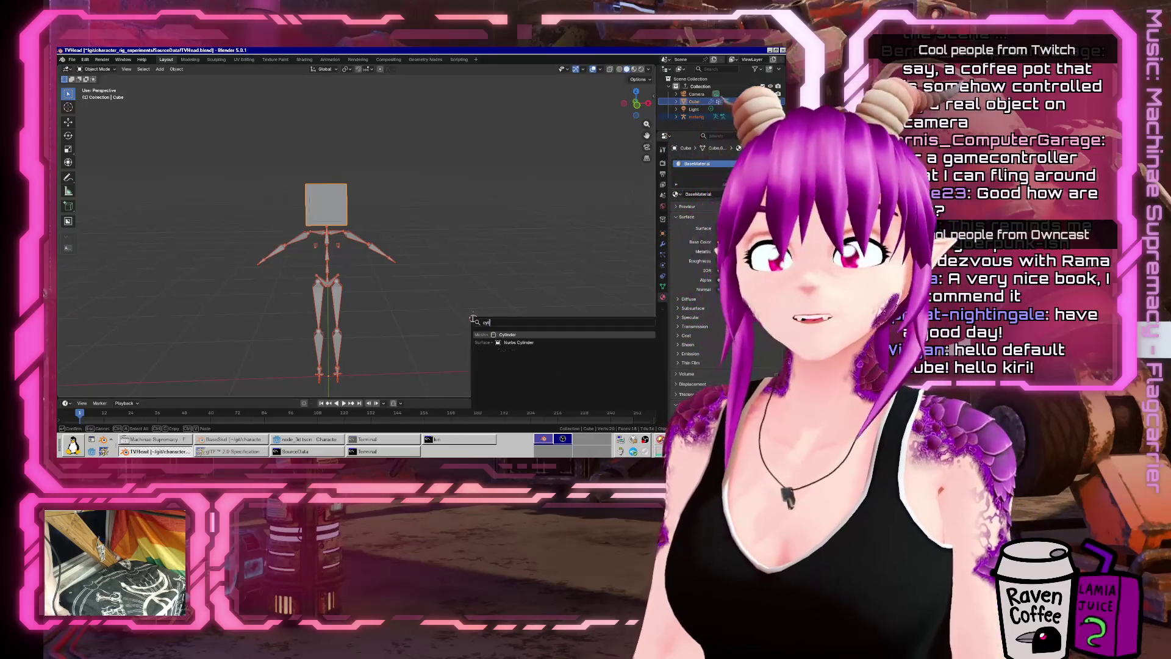
pyautogui.press('Return')
# Step: Scale the cylinder down and place it beside the rigged figure
pyautogui.press('KP_8')
pyautogui.press('KP_8')
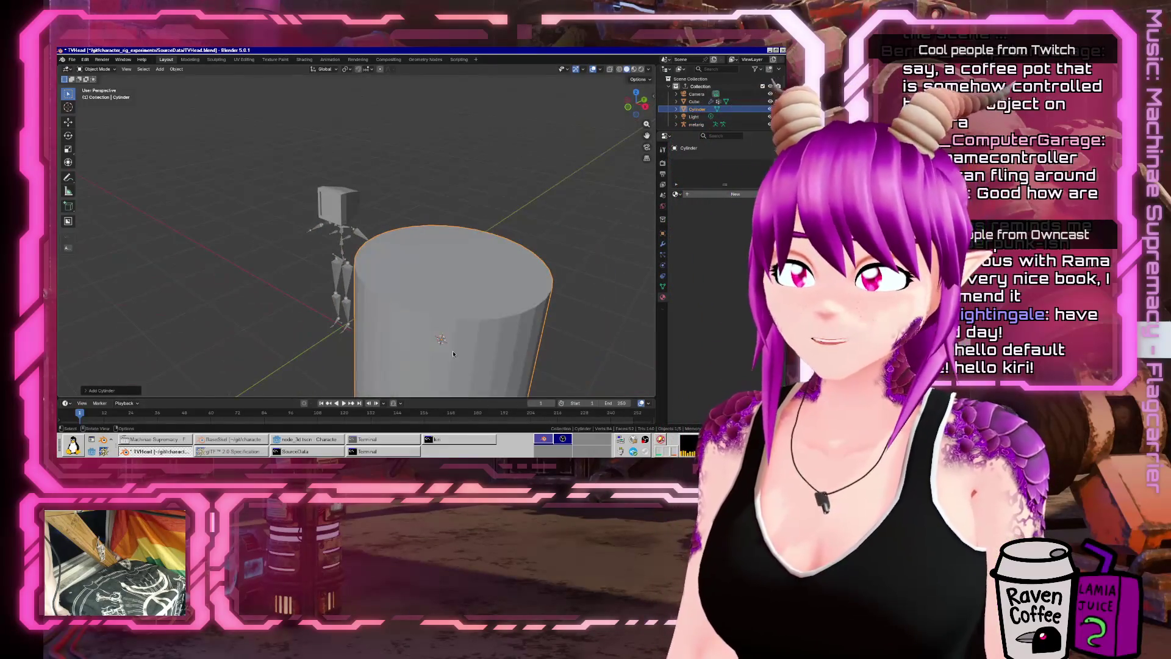
pyautogui.press('s')
pyautogui.click(460, 362)
pyautogui.press('g')
pyautogui.click(505, 335)
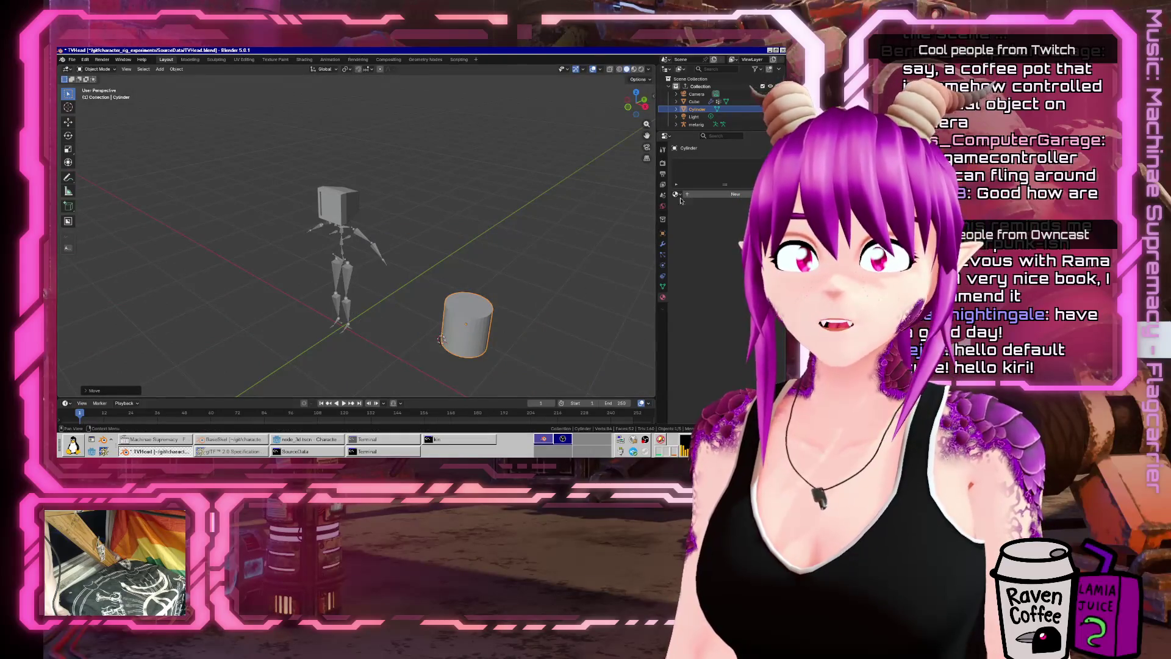
# Step: Assign FancyMaterial to the cylinder and save the blend file
pyautogui.click(676, 194)
pyautogui.click(701, 210)
pyautogui.press('KP_1')
pyautogui.hotkey('ctrl', 's')
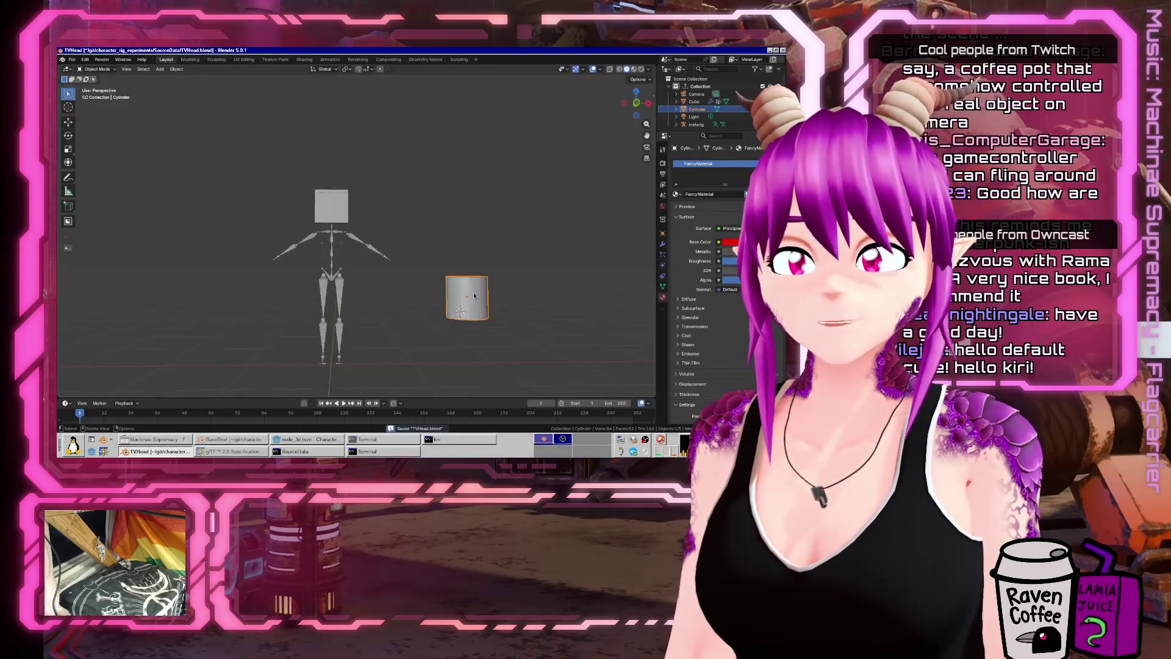
pyautogui.click(72, 59)
# Step: Export the scene as glTF 2.0 to TestRig1_Combined.glb
pyautogui.moveTo(92, 175)
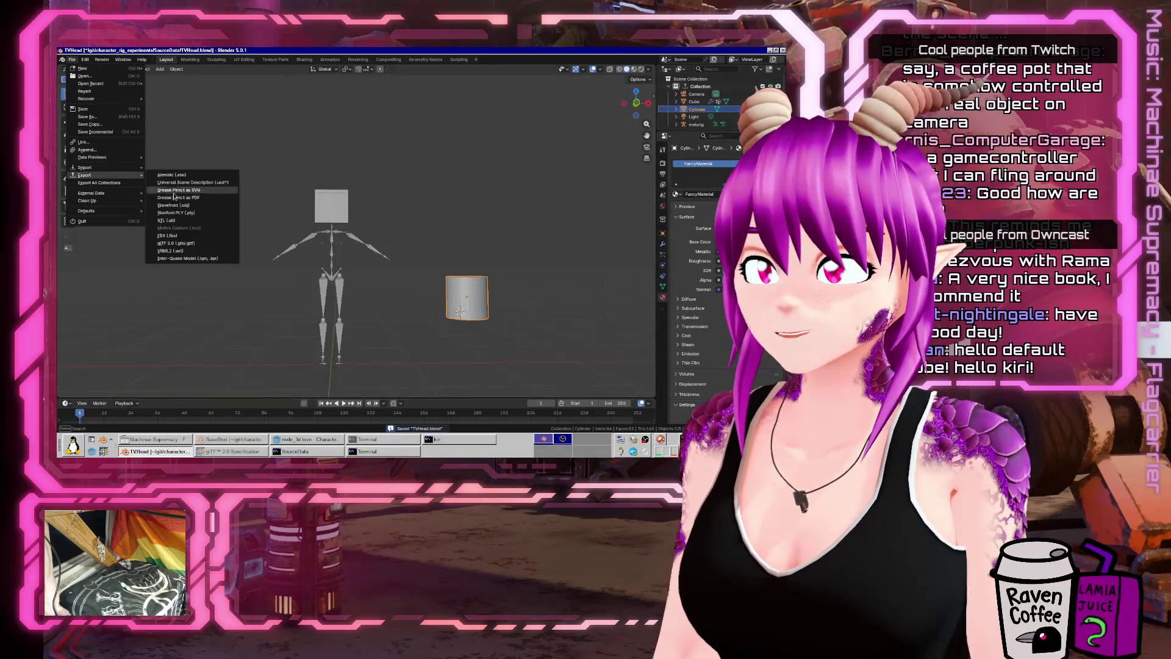
pyautogui.click(195, 243)
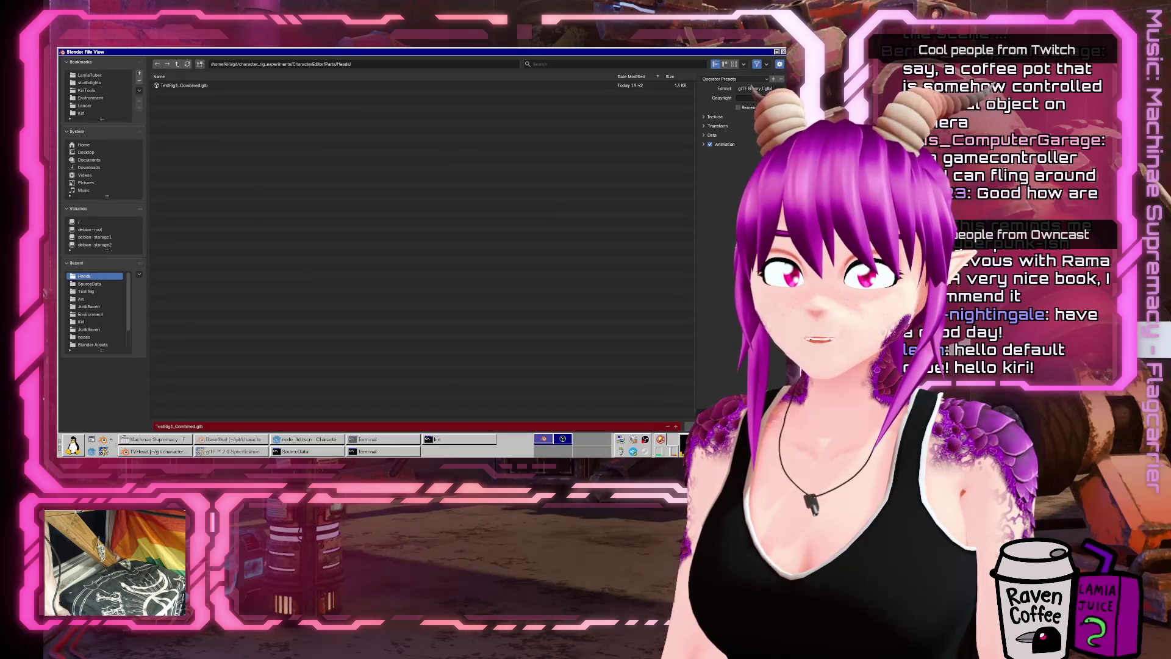
pyautogui.press('Return')
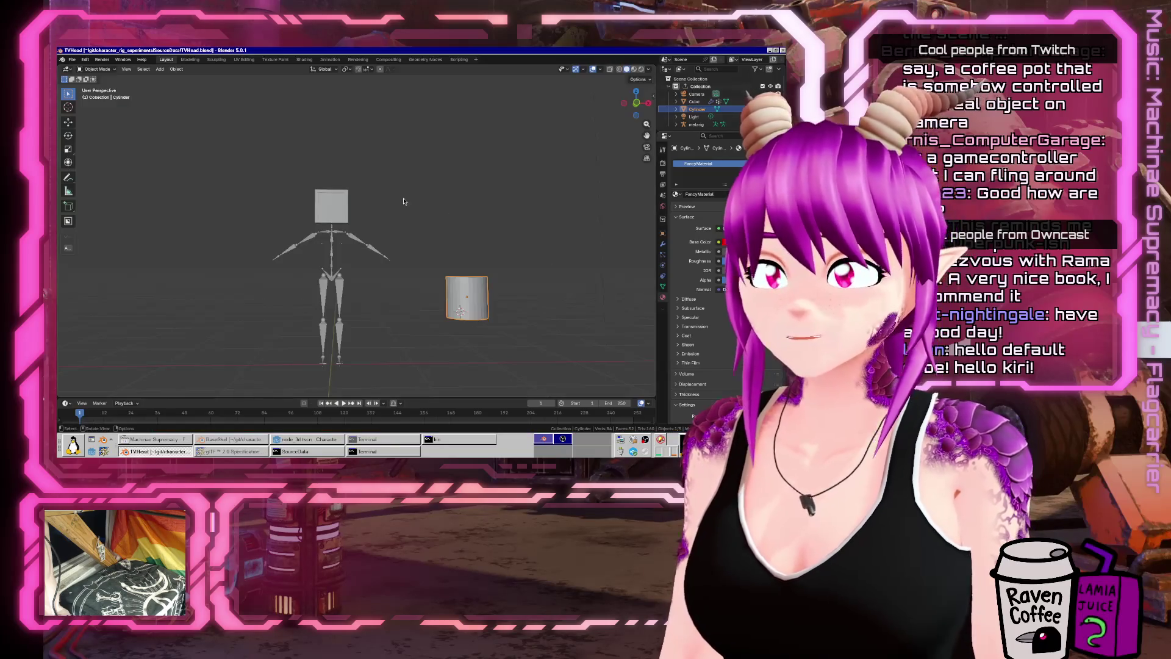
# Step: Repeat the glTF 2.0 export, overwriting TestRig1_Combined.glb again
pyautogui.click(72, 60)
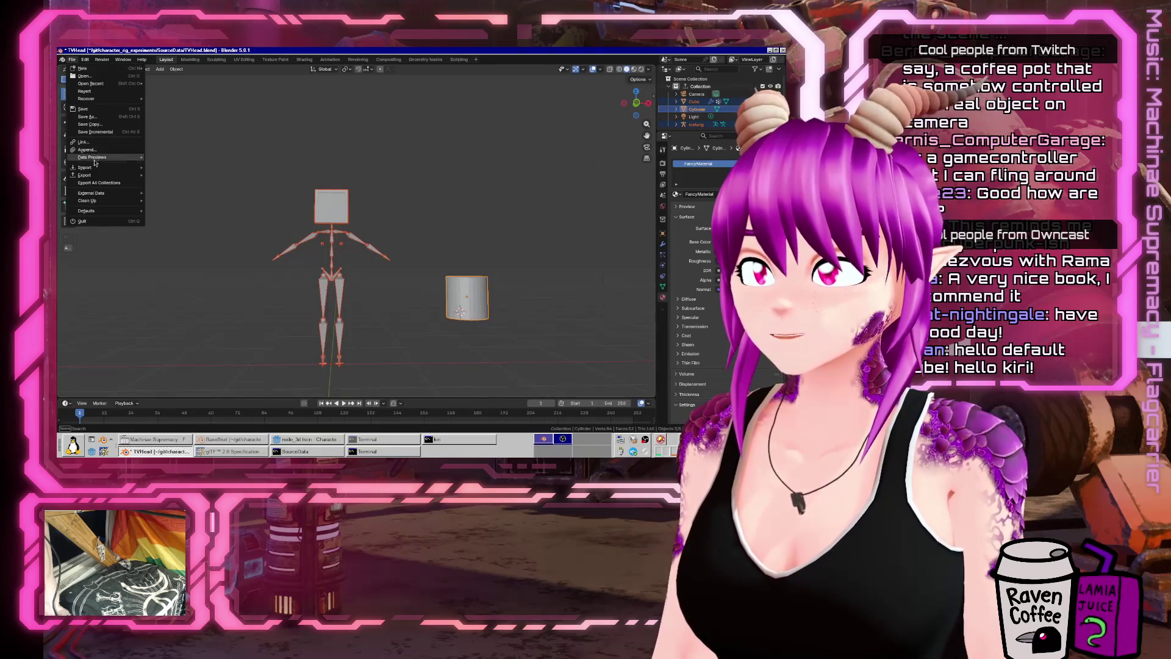
pyautogui.moveTo(85, 175)
pyautogui.click(189, 243)
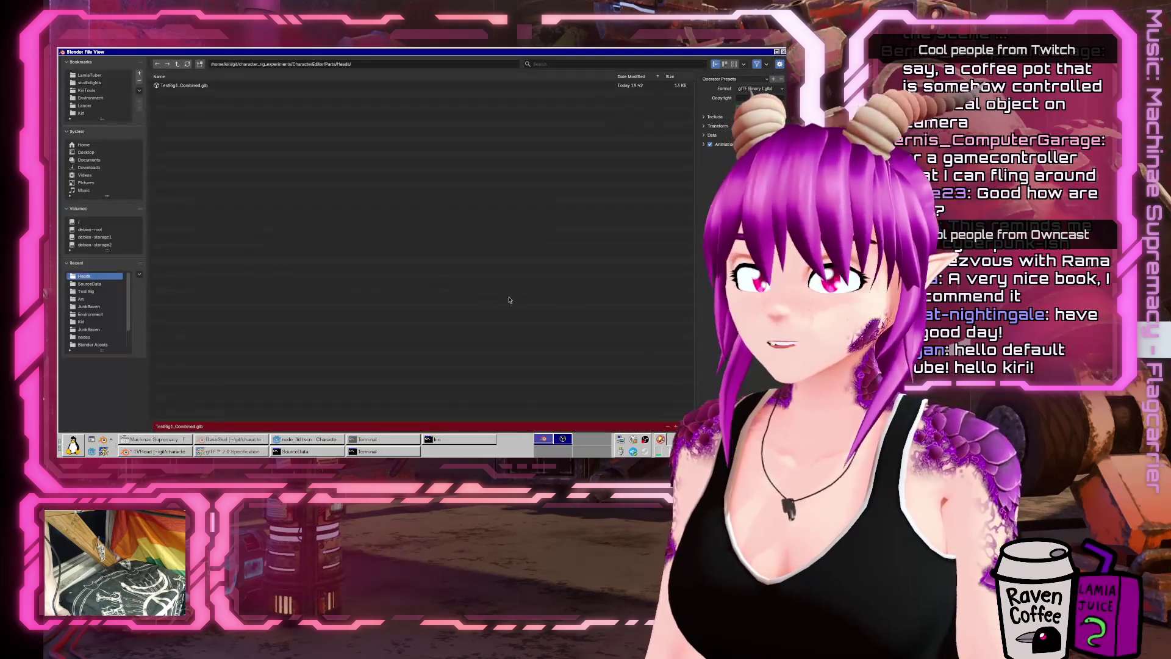
pyautogui.press('Return')
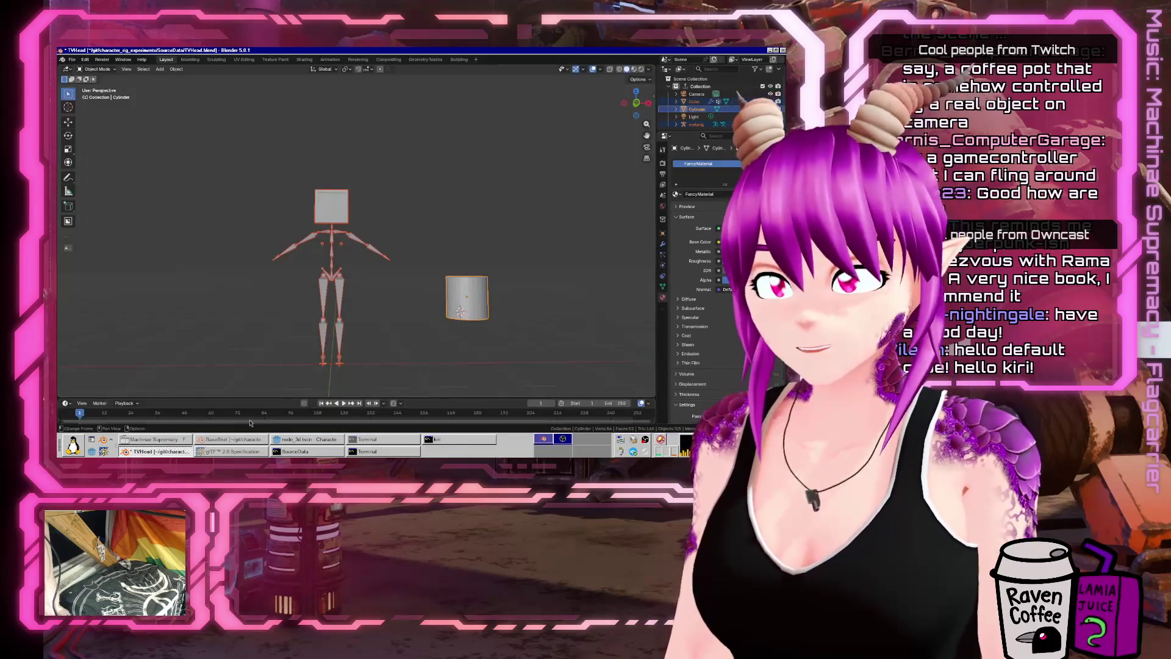
pyautogui.click(307, 439)
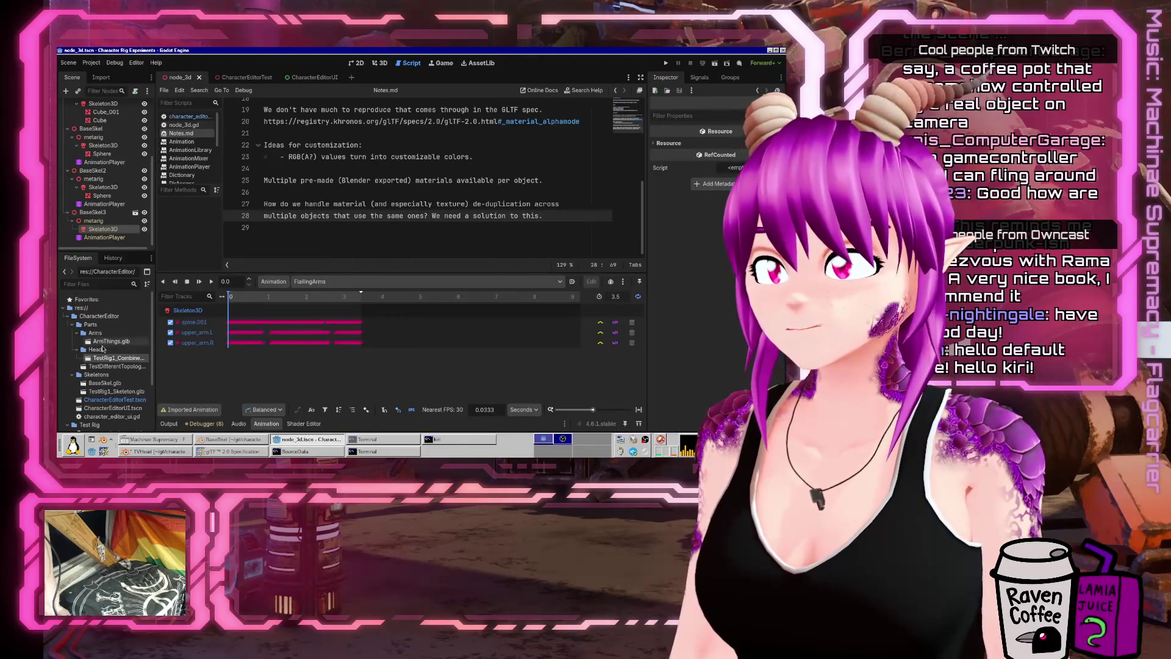
pyautogui.doubleClick(104, 358)
pyautogui.moveTo(480, 186); pyautogui.dragTo(495, 211)
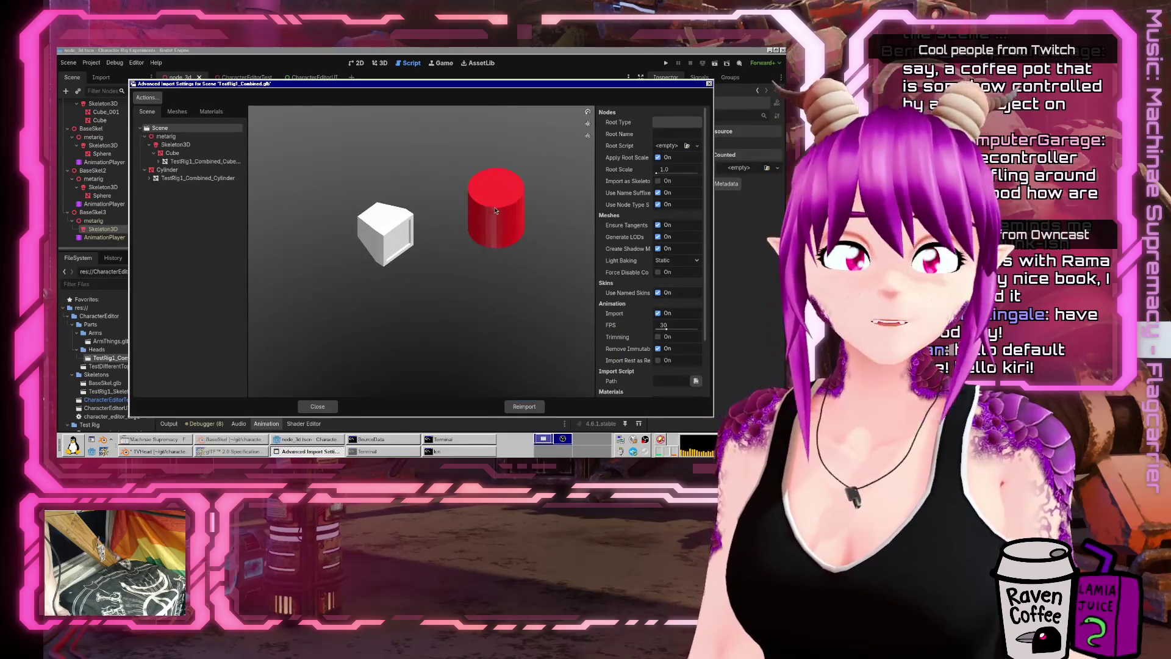
pyautogui.click(211, 111)
pyautogui.click(175, 137)
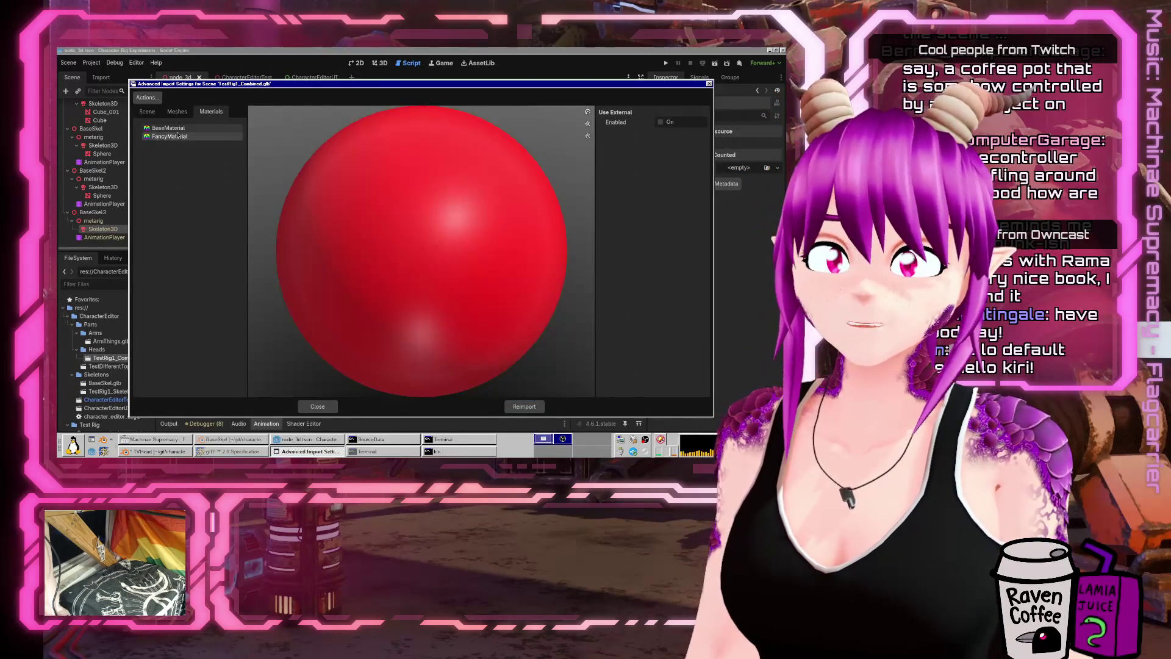
pyautogui.click(177, 111)
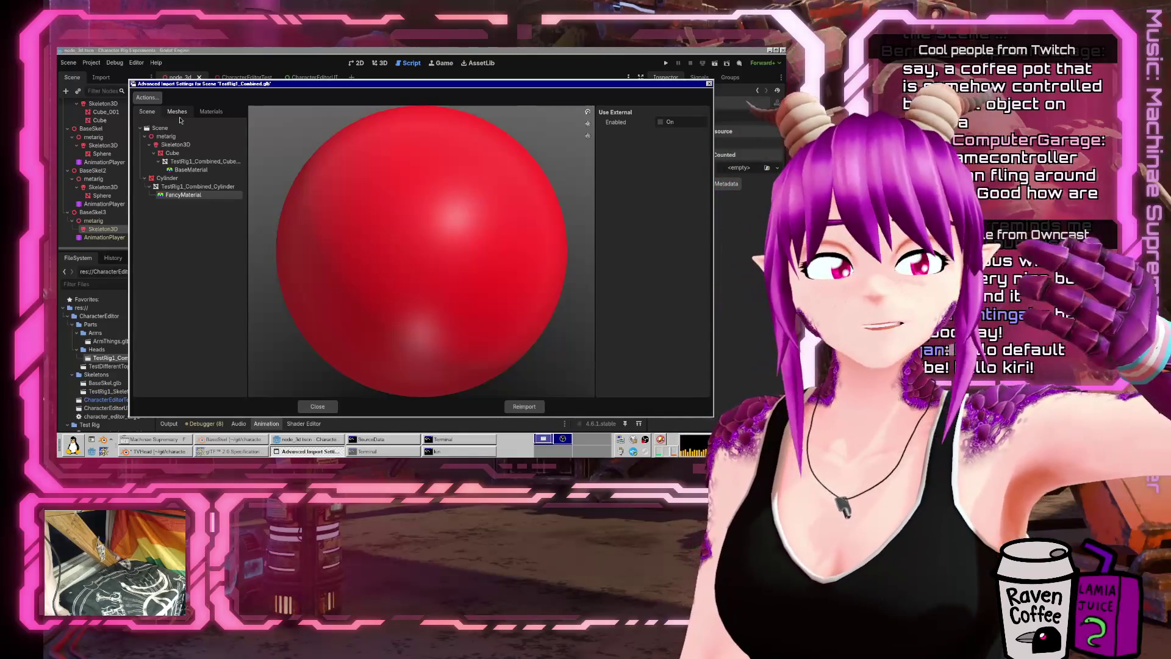
pyautogui.click(299, 440)
# Step: Start a new note after line 29 with 'placeholder objects that exist just to' on its own line
pyautogui.click(709, 83)
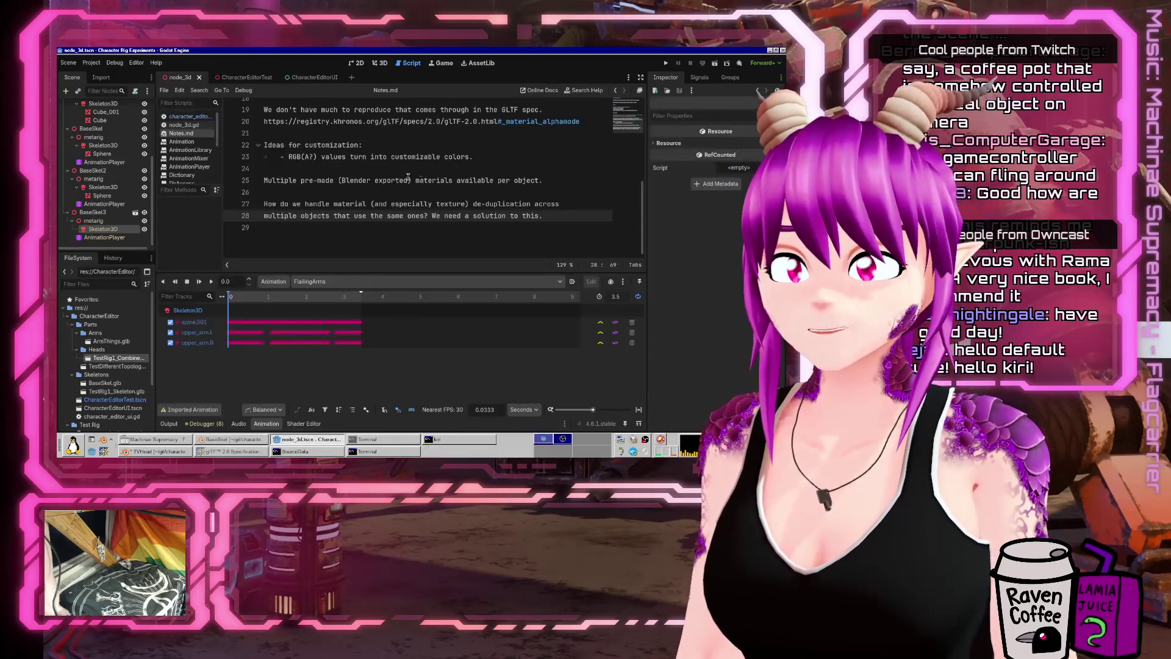
pyautogui.click(357, 230)
pyautogui.press('Return')
pyautogui.write('Multiple material options: How do we get extra materials to export? Maybe place')
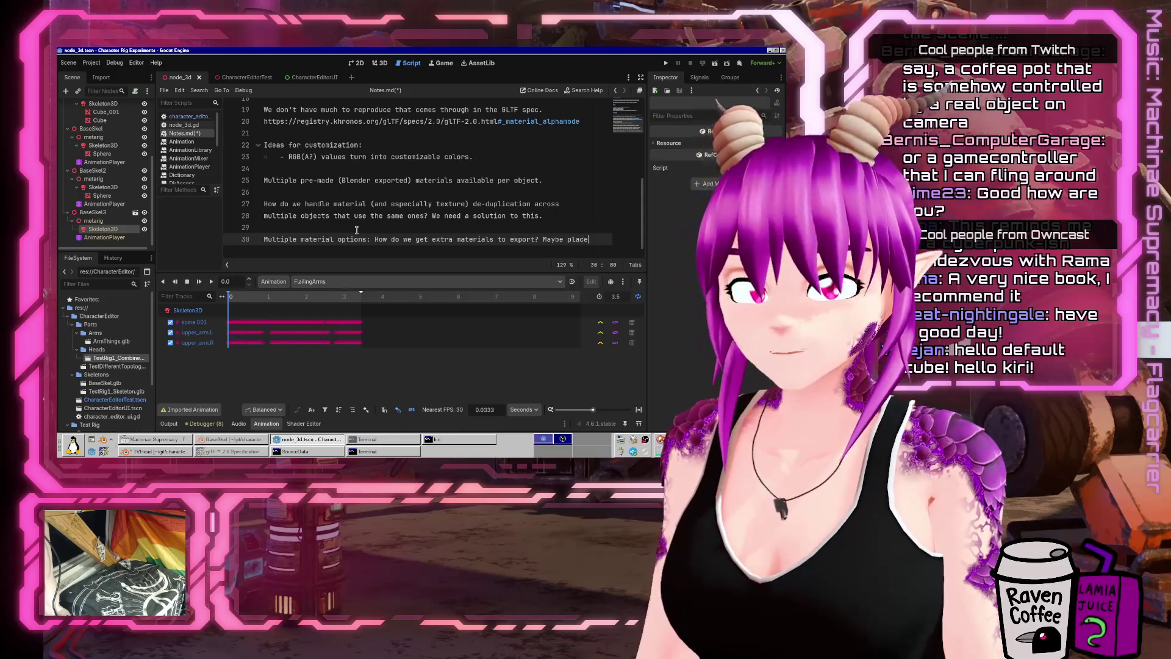
pyautogui.write('holder objects that e')
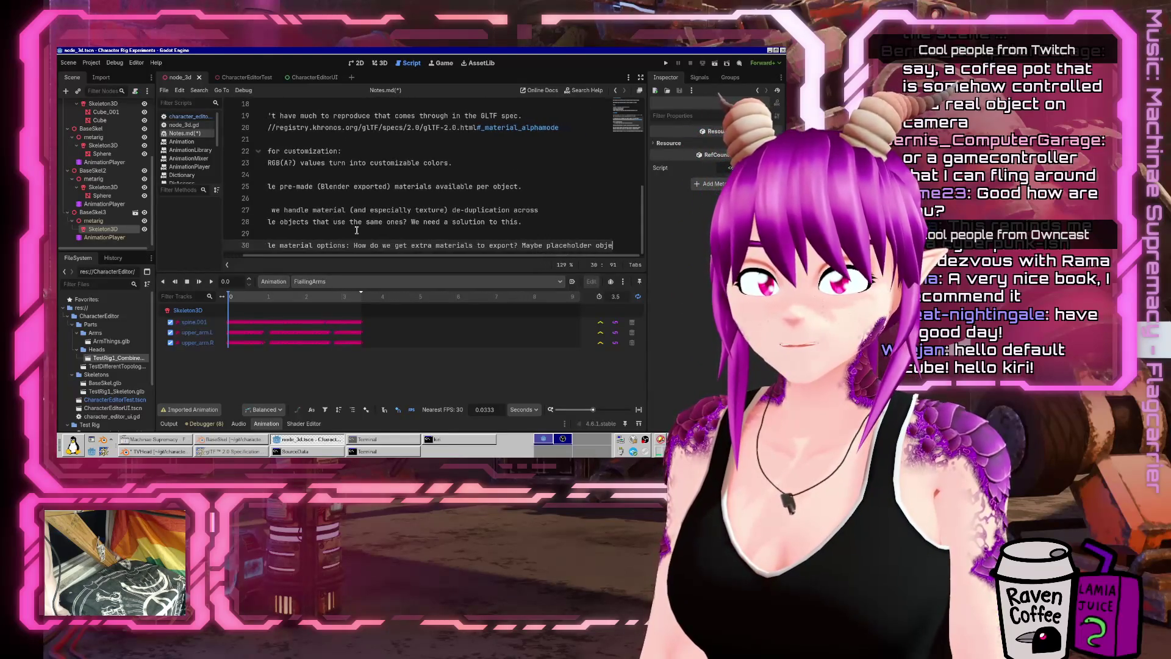
pyautogui.write('xist just to')
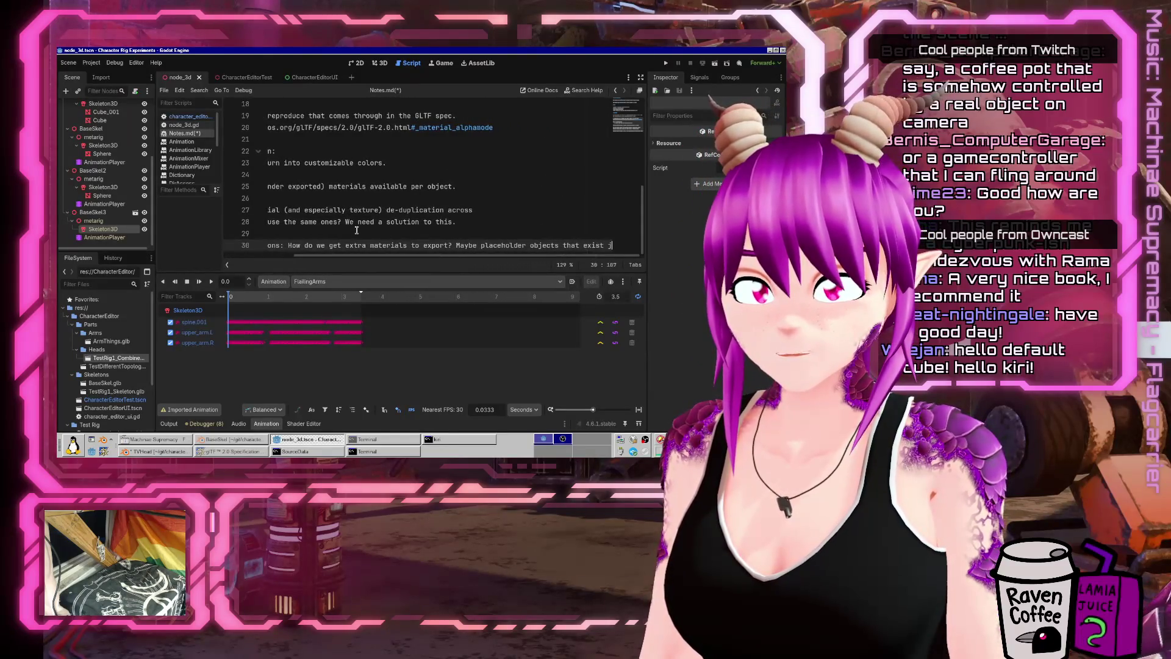
pyautogui.hotkey('ctrl', 'Left')
pyautogui.hotkey('ctrl', 'Left')
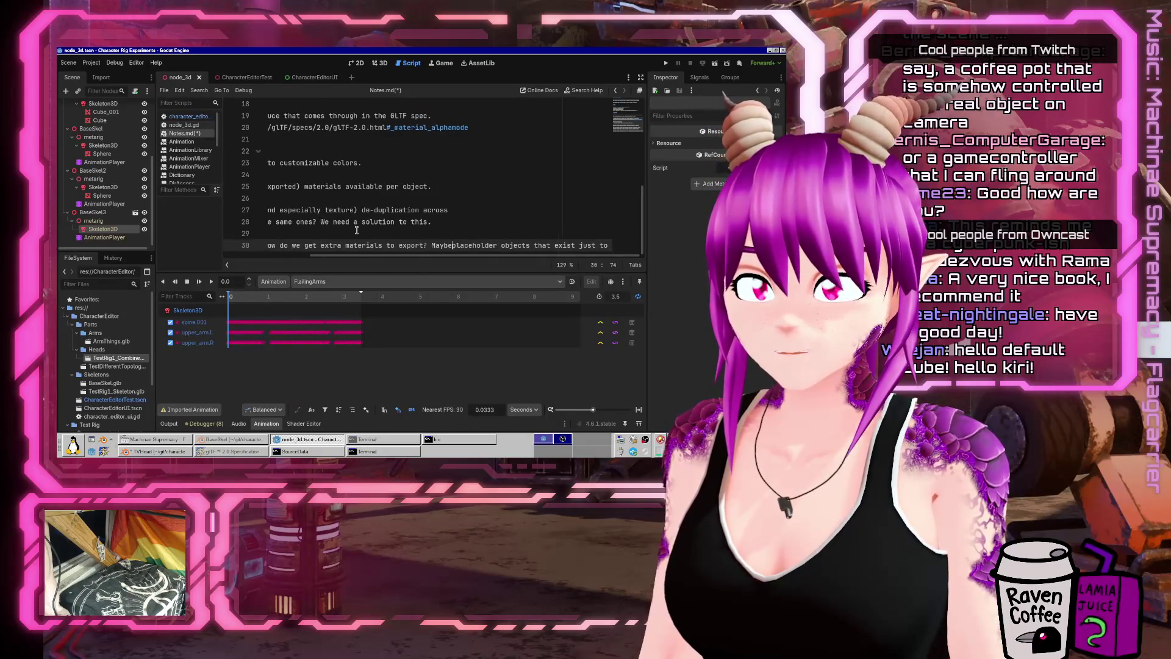
pyautogui.press('Return')
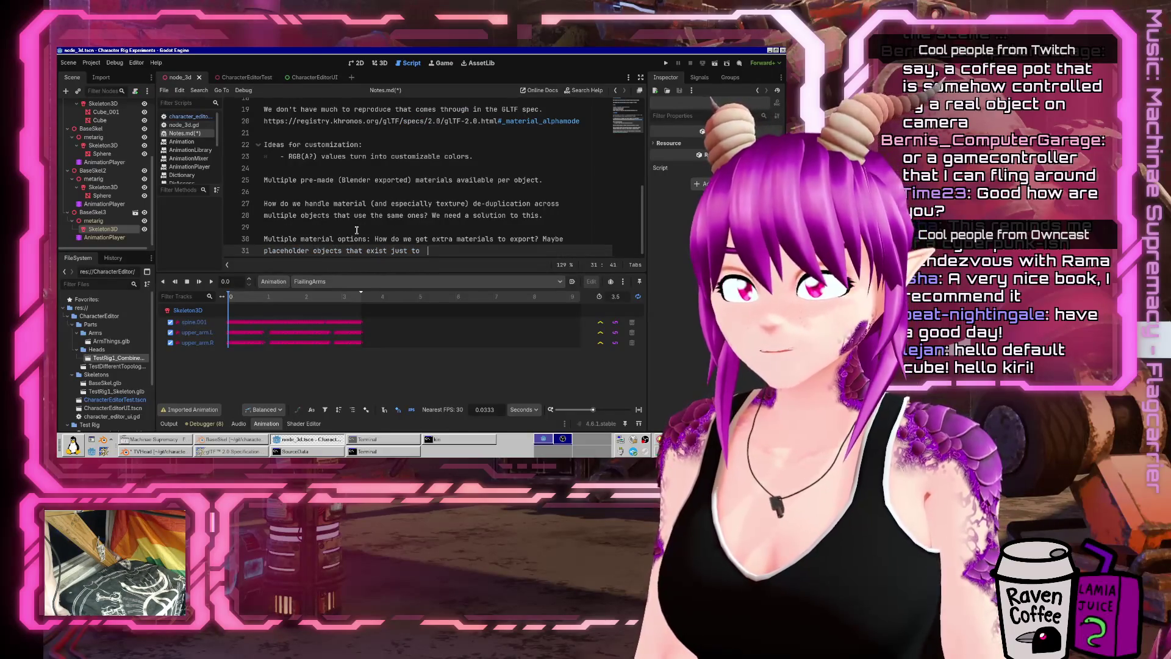
pyautogui.press('End')
# Step: Continue the note with 'export with a reference' and 'Would need to be flagged'
pyautogui.write('export with e')
pyautogui.press('BackSpace')
pyautogui.write('a reference')
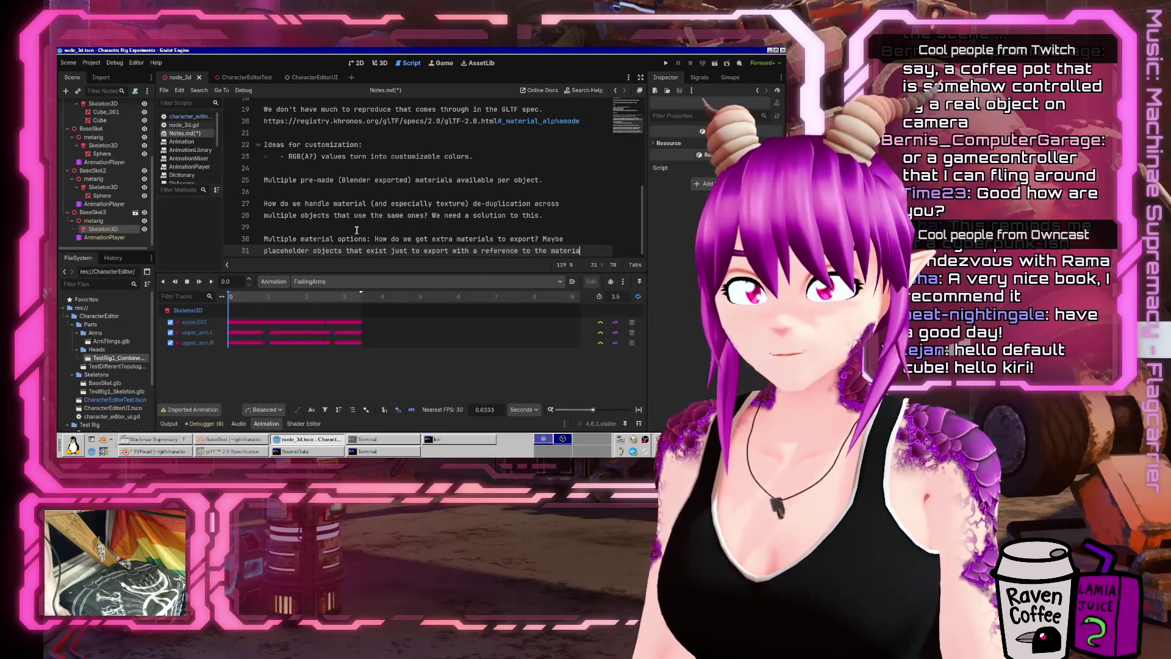
pyautogui.press('Return')
pyautogui.write('Wou')
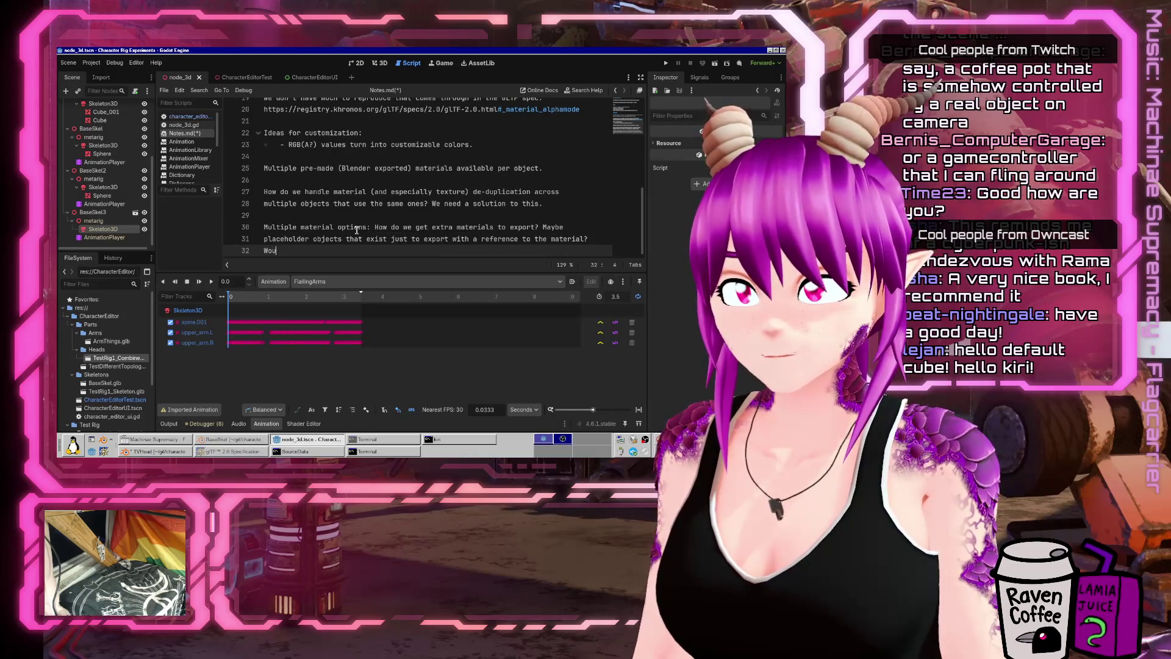
pyautogui.write('ld need to be tracked by naming')
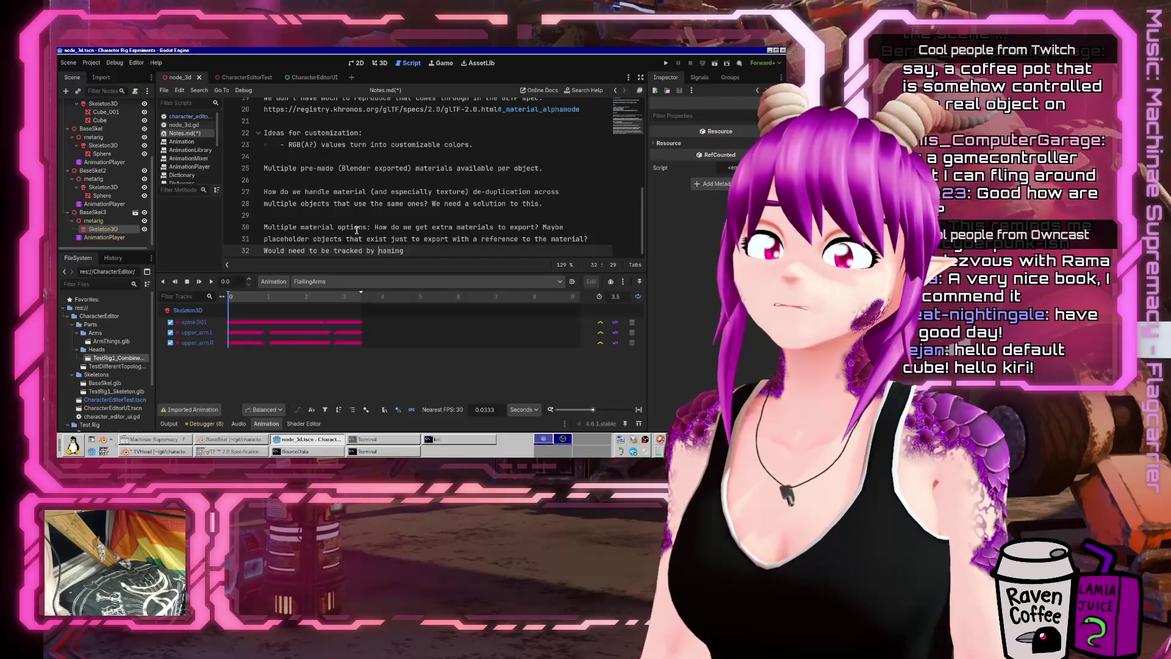
pyautogui.hotkey('ctrl', 'Left')
pyautogui.hotkey('ctrl', 'shift', 'Left')
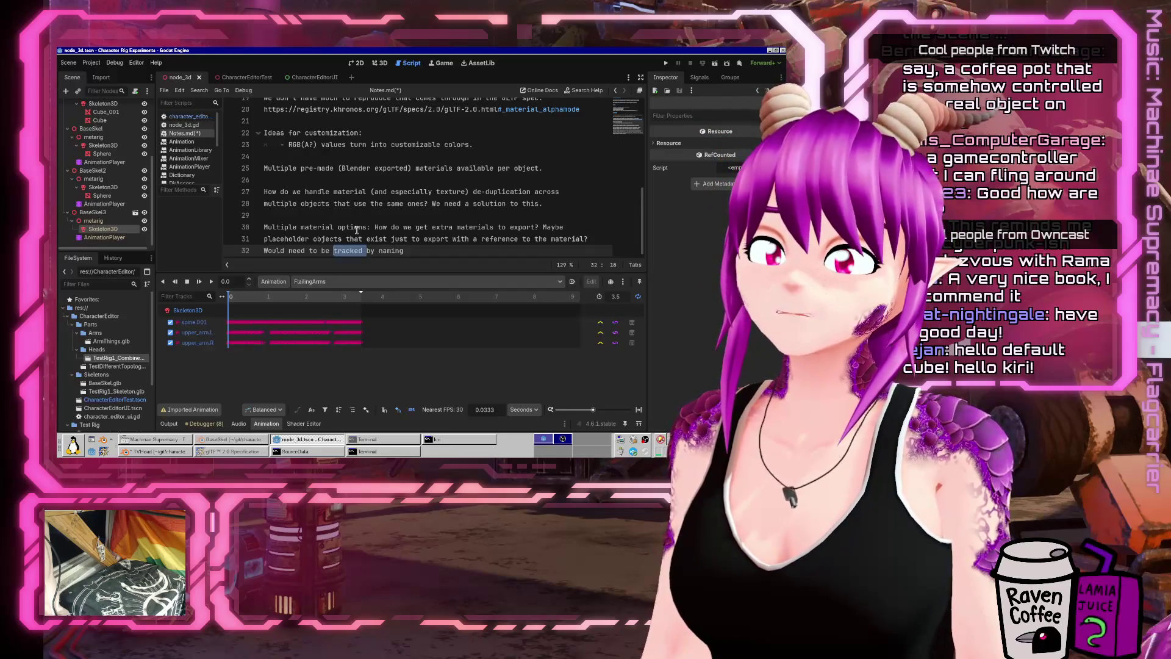
pyautogui.write('flagged')
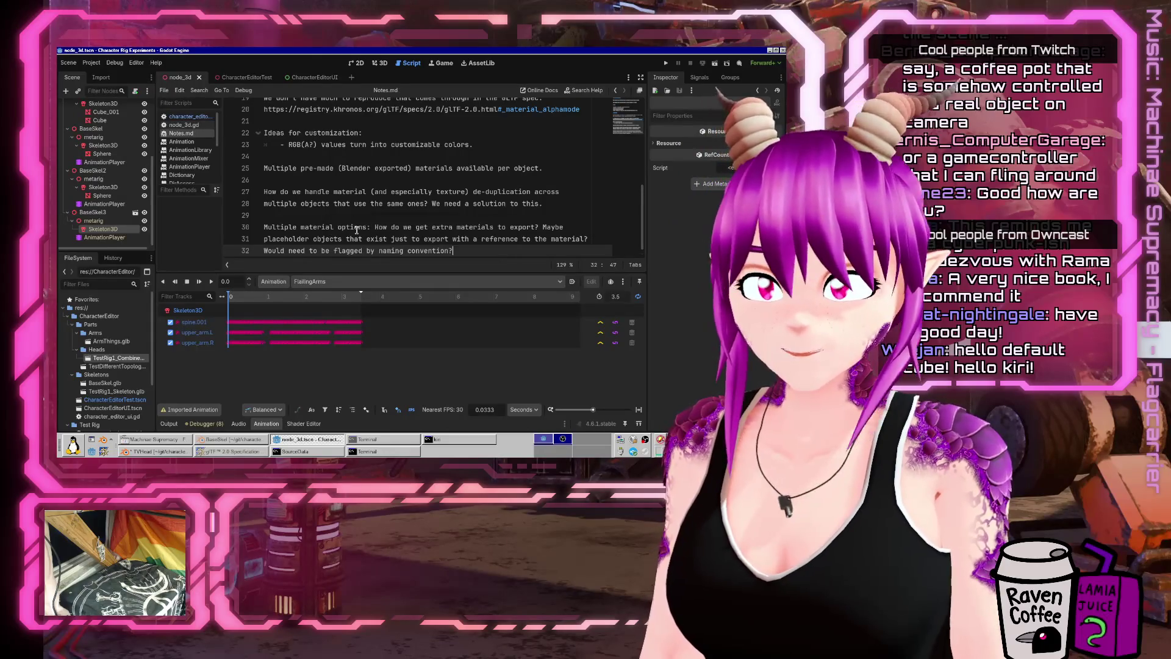
# Step: Scroll the glTF 2.0 specification down to the material properties table
pyautogui.scroll(-1, 389, 205)
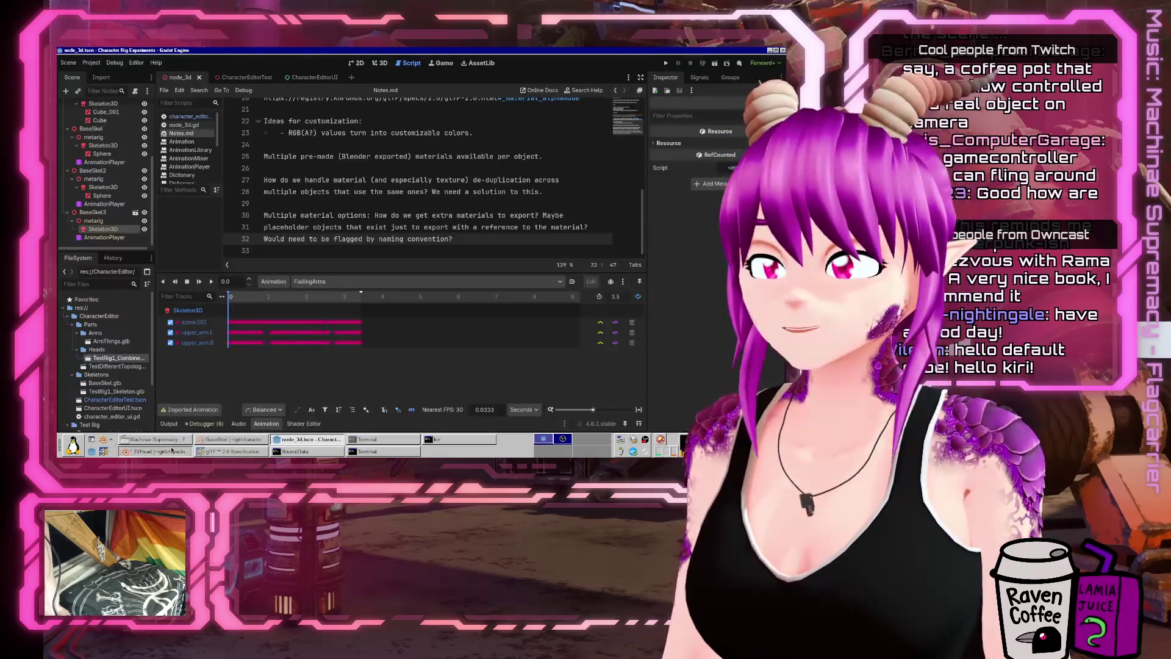
# Step: Save the blend file, select the cylinder, and switch to the Shading workspace
pyautogui.click(172, 449)
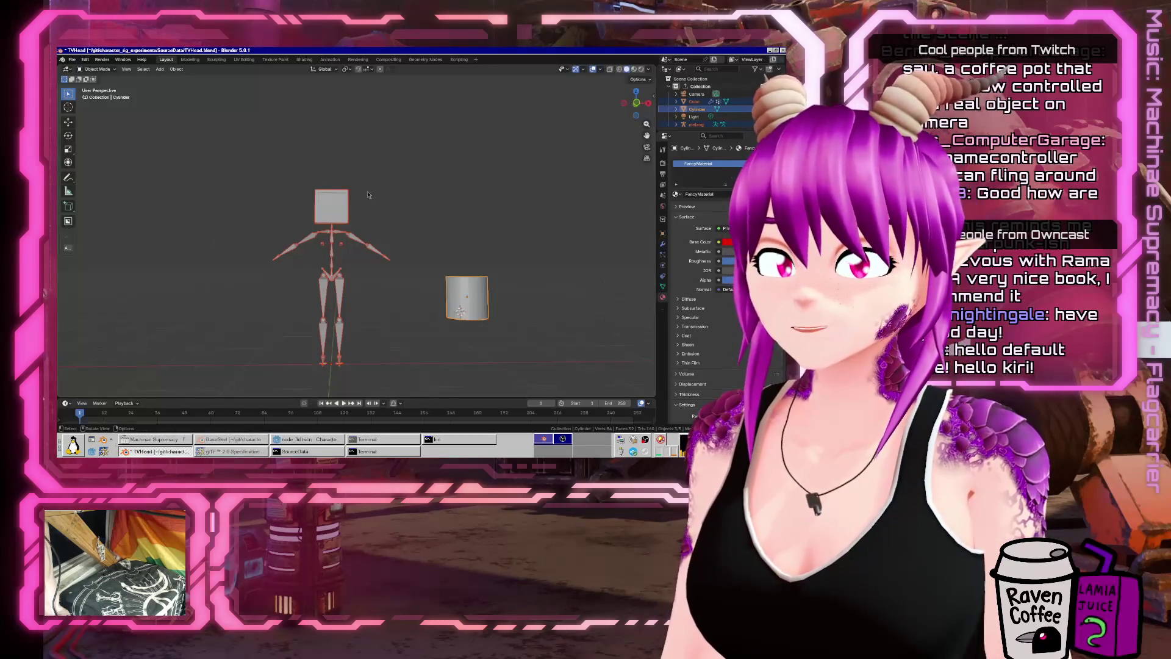
pyautogui.click(72, 59)
pyautogui.click(85, 103)
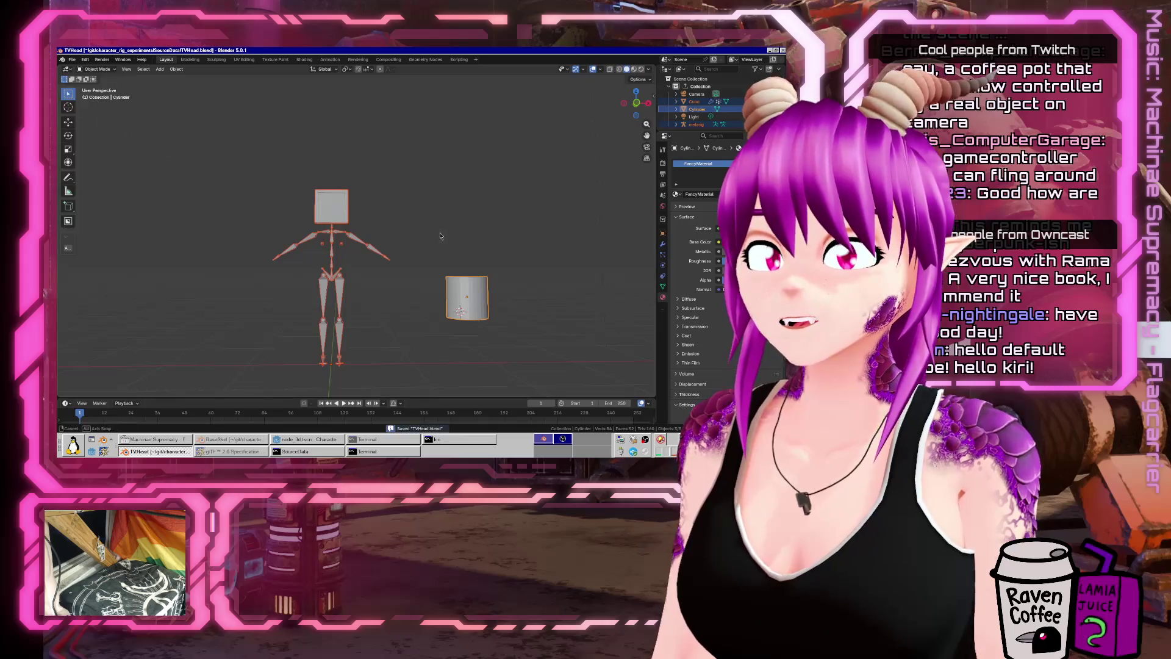
pyautogui.click(496, 335)
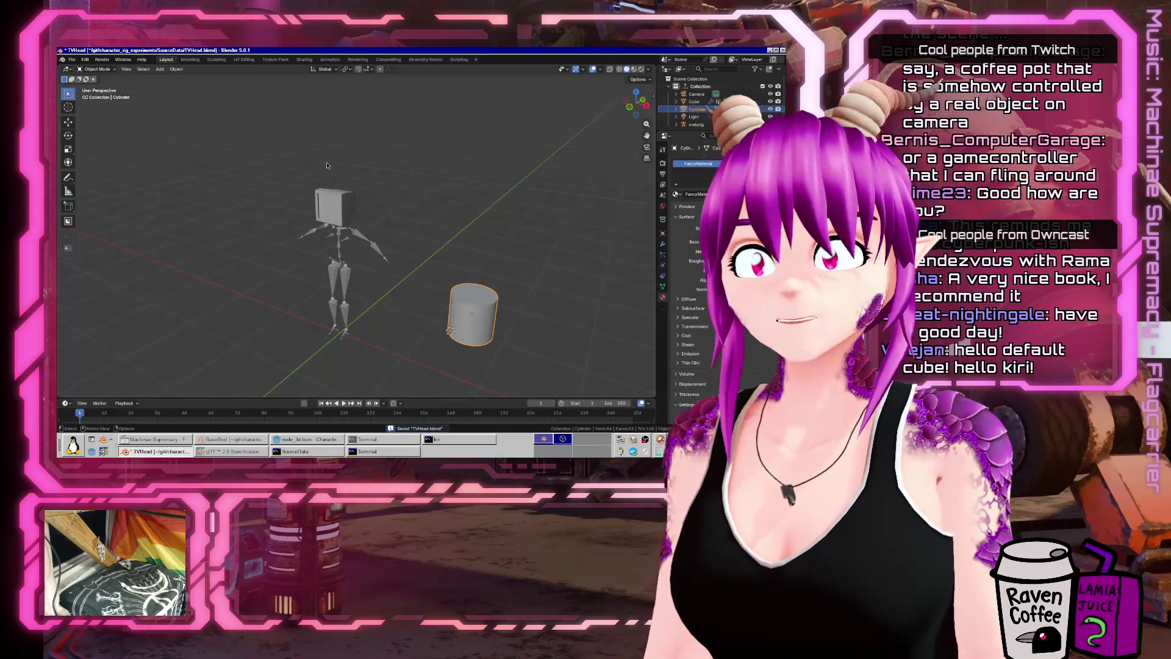
pyautogui.click(303, 59)
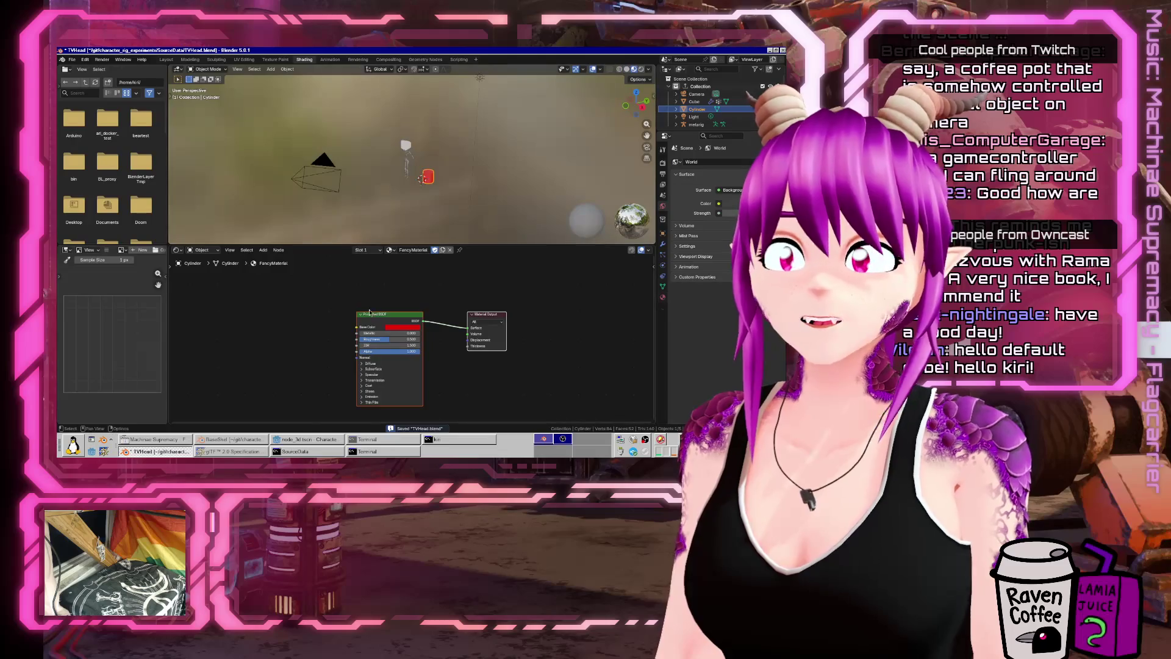
# Step: Add an Image Texture node left of FancyMaterial's shader
pyautogui.hotkey('shift', 'a')
pyautogui.write('Image')
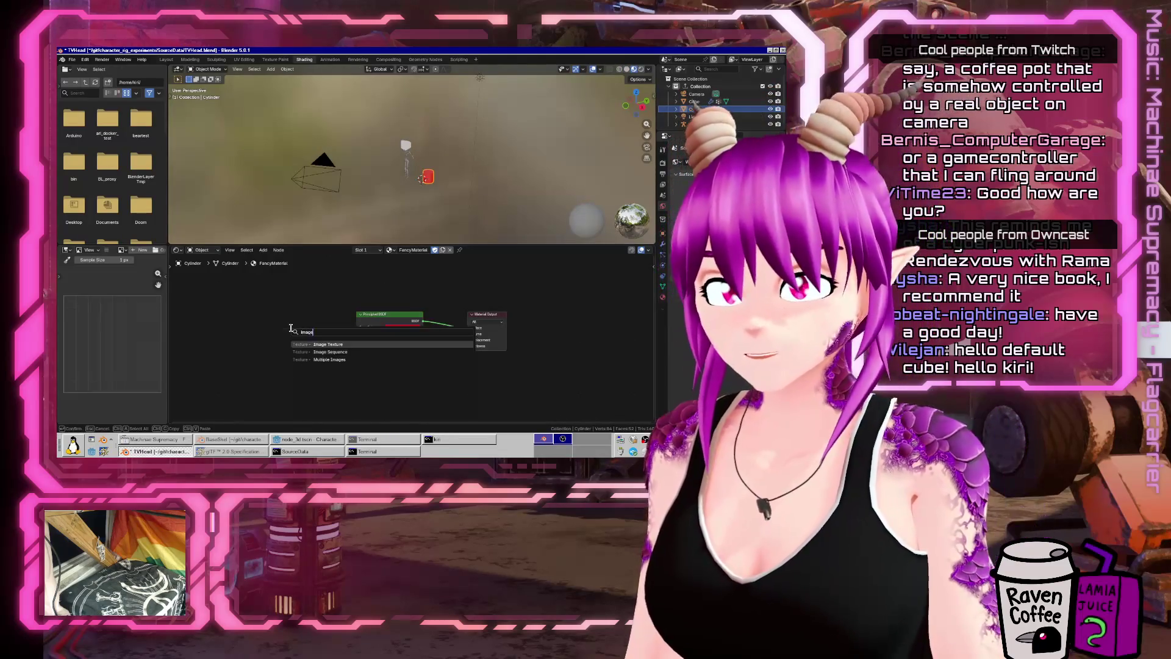
pyautogui.write(' teuxtre')
pyautogui.press('BackSpace')
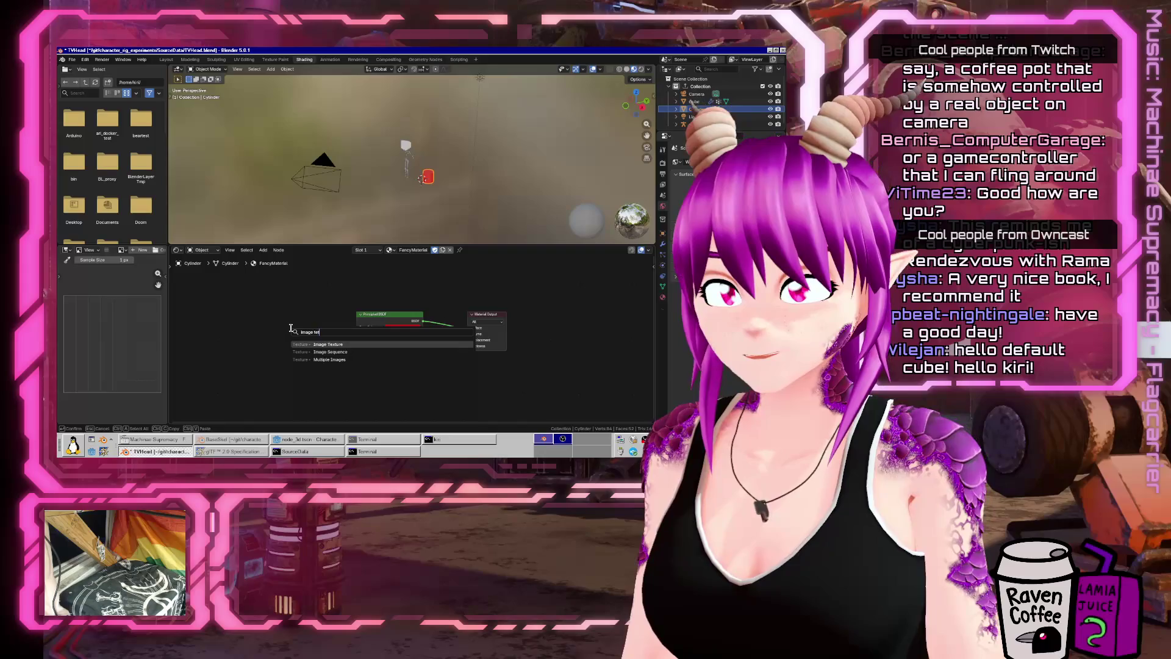
pyautogui.press('Return')
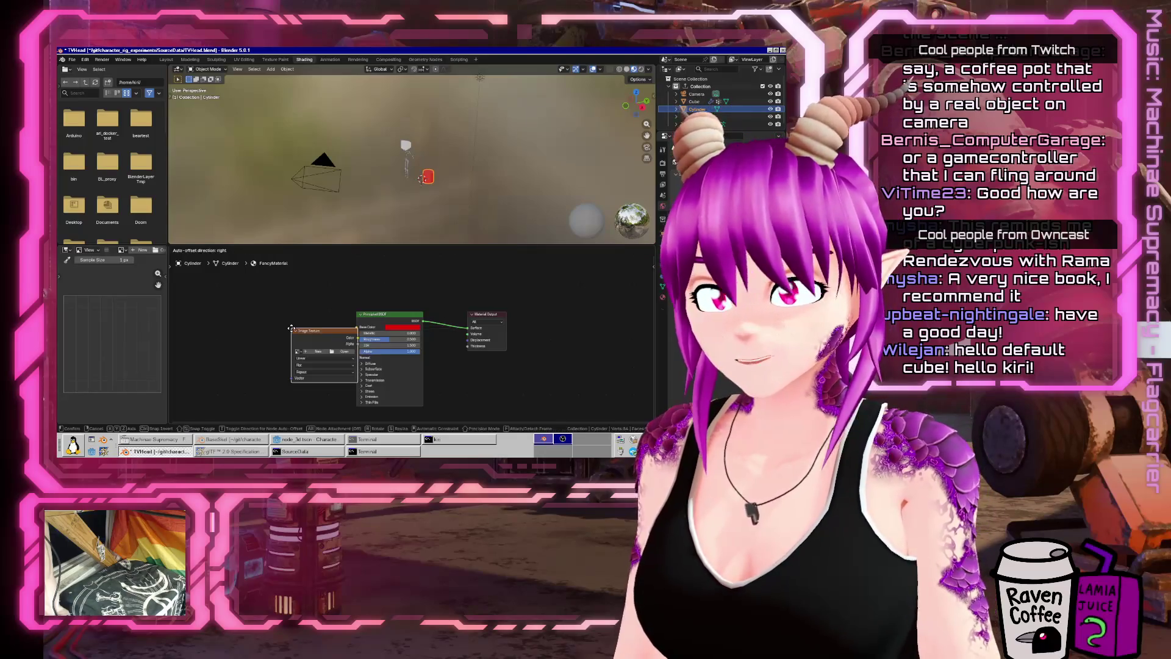
pyautogui.click(237, 333)
# Step: Create a new UV Grid image and connect its Color to Base Color
pyautogui.click(261, 357)
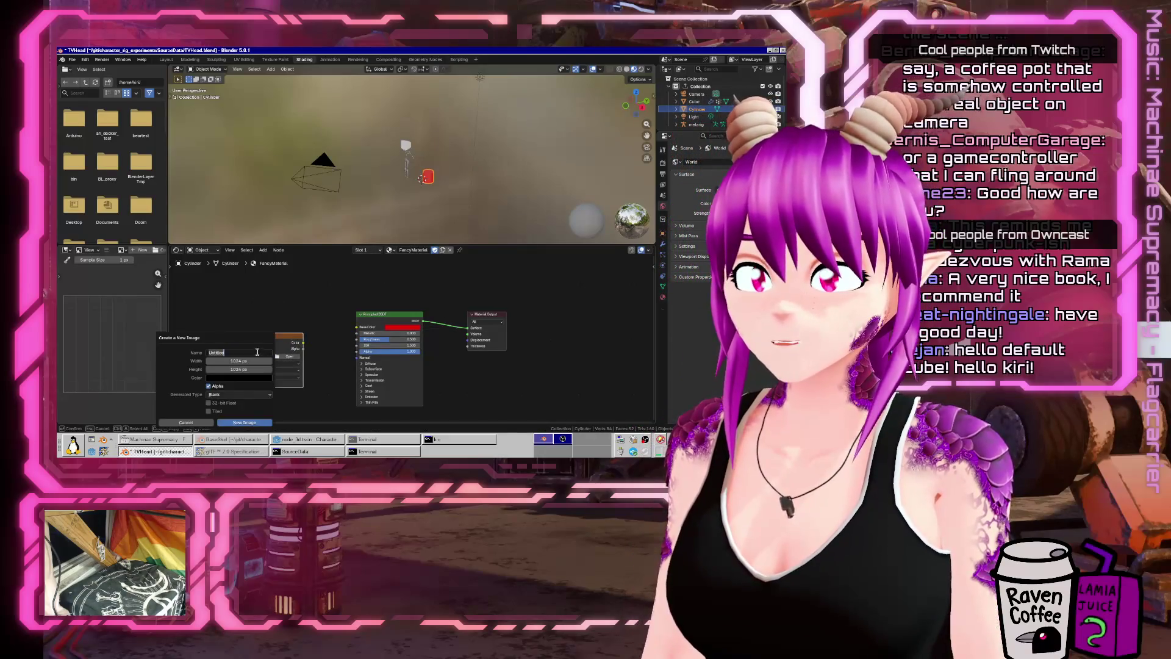
pyautogui.click(236, 392)
pyautogui.click(238, 413)
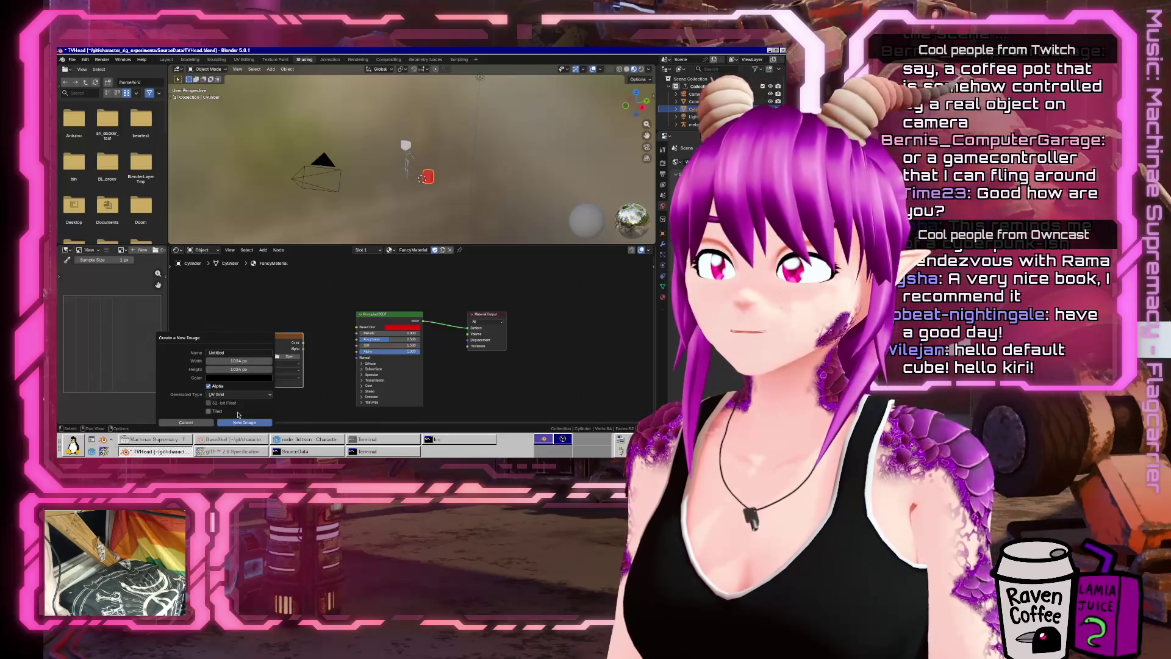
pyautogui.click(243, 423)
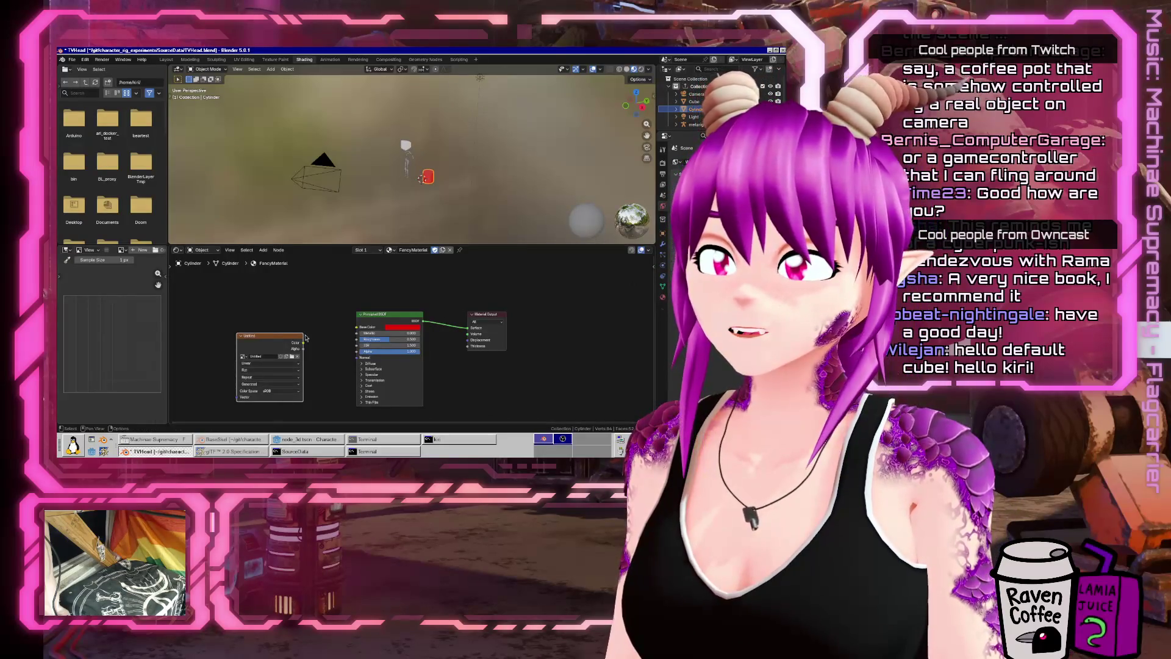
pyautogui.moveTo(305, 336); pyautogui.dragTo(349, 320)
pyautogui.scroll(5, 406, 178)
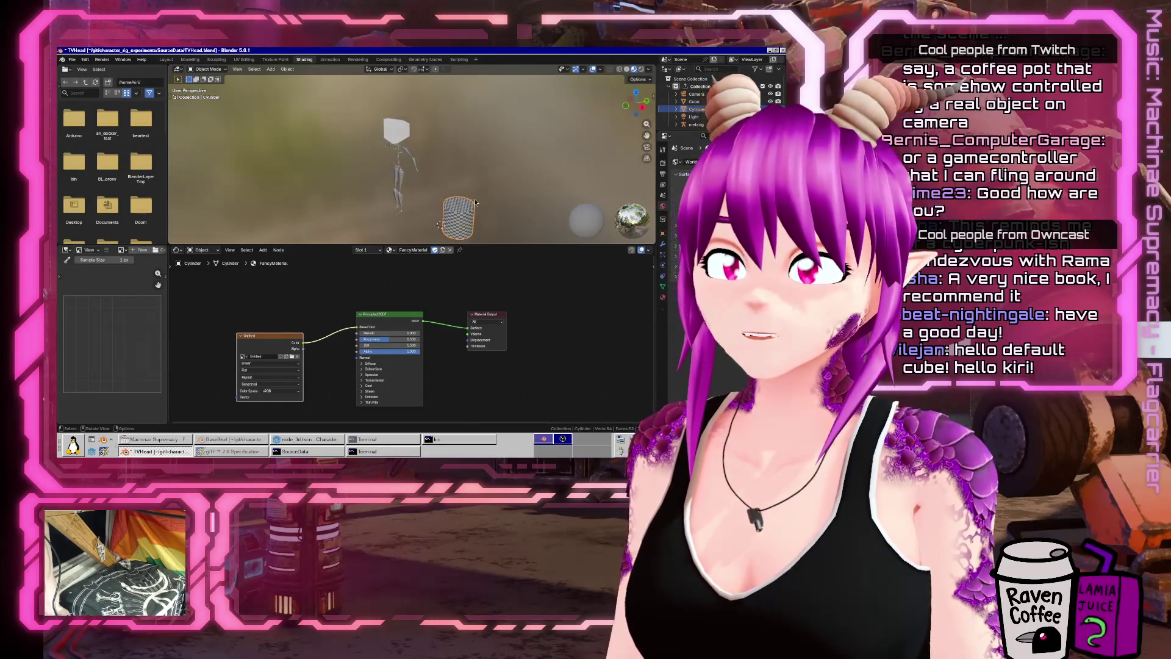
pyautogui.click(72, 59)
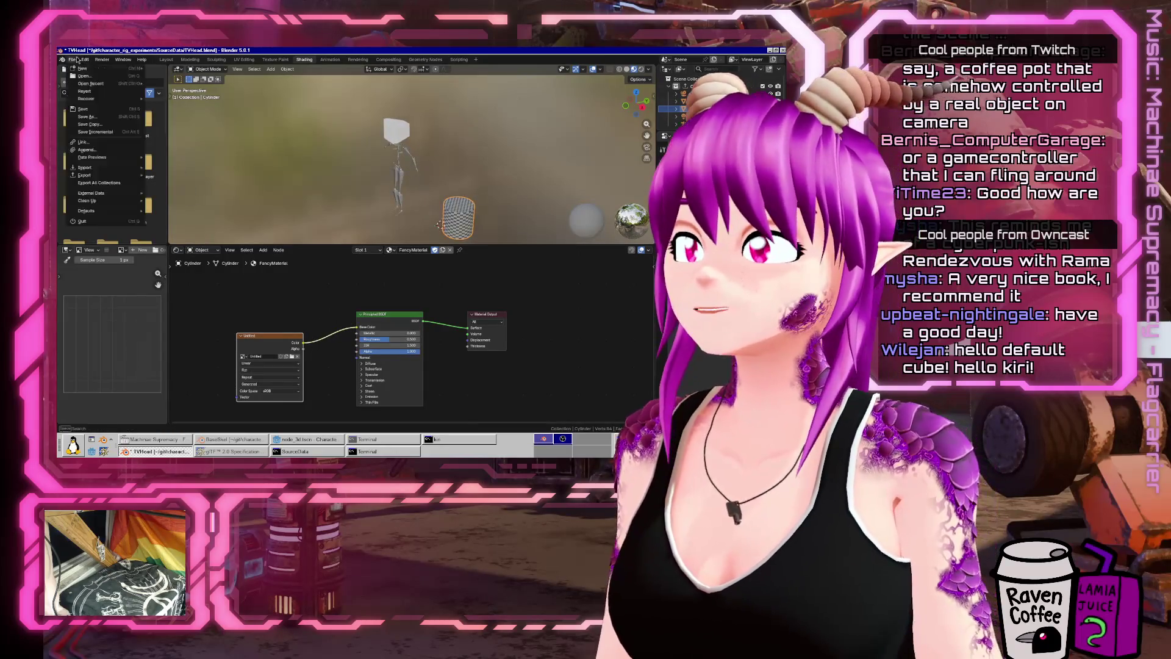
# Step: Save the blend file, select the armature, and bring up the glTF 2.0 export dialog
pyautogui.click(78, 111)
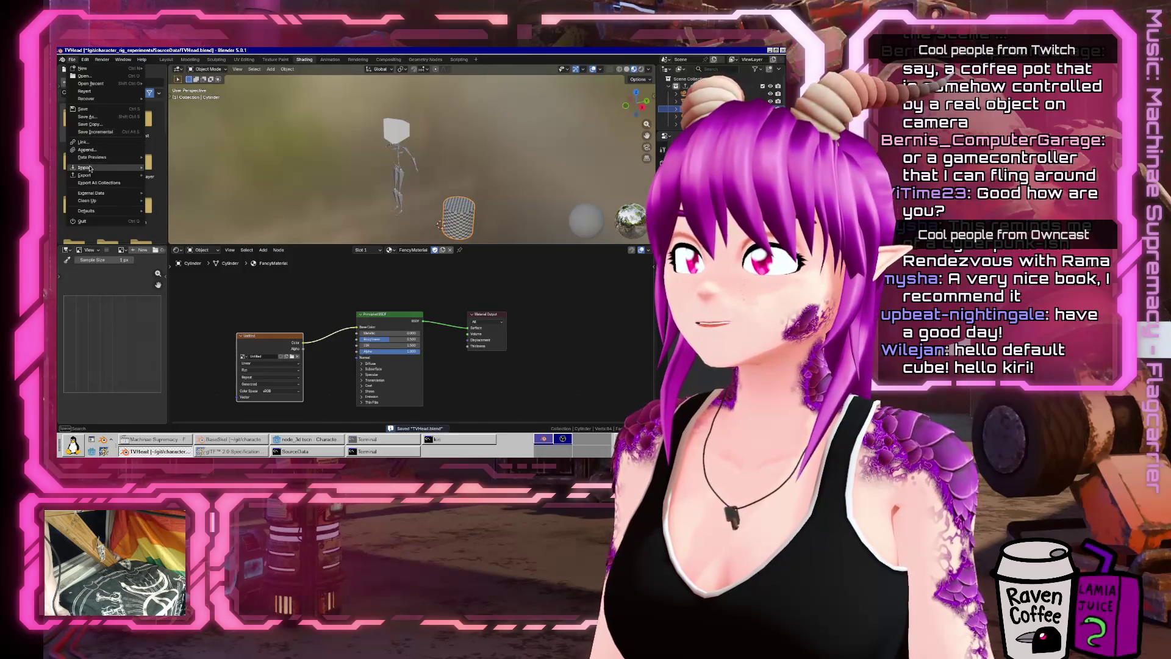
pyautogui.click(399, 161)
pyautogui.click(71, 59)
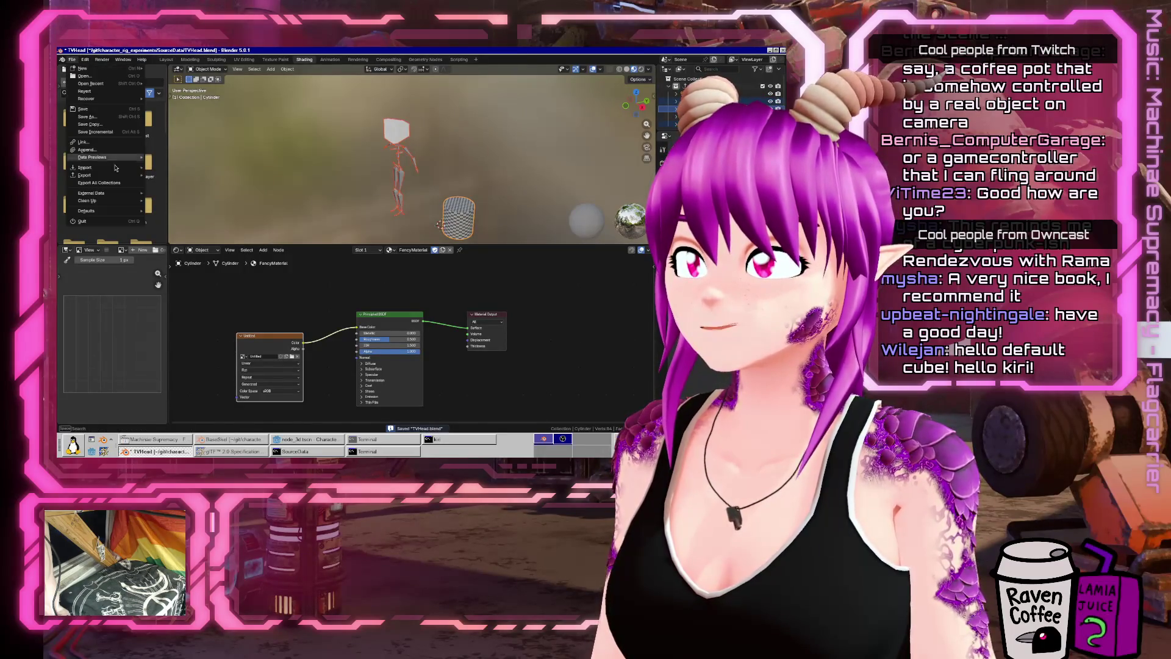
pyautogui.moveTo(108, 178)
pyautogui.click(177, 242)
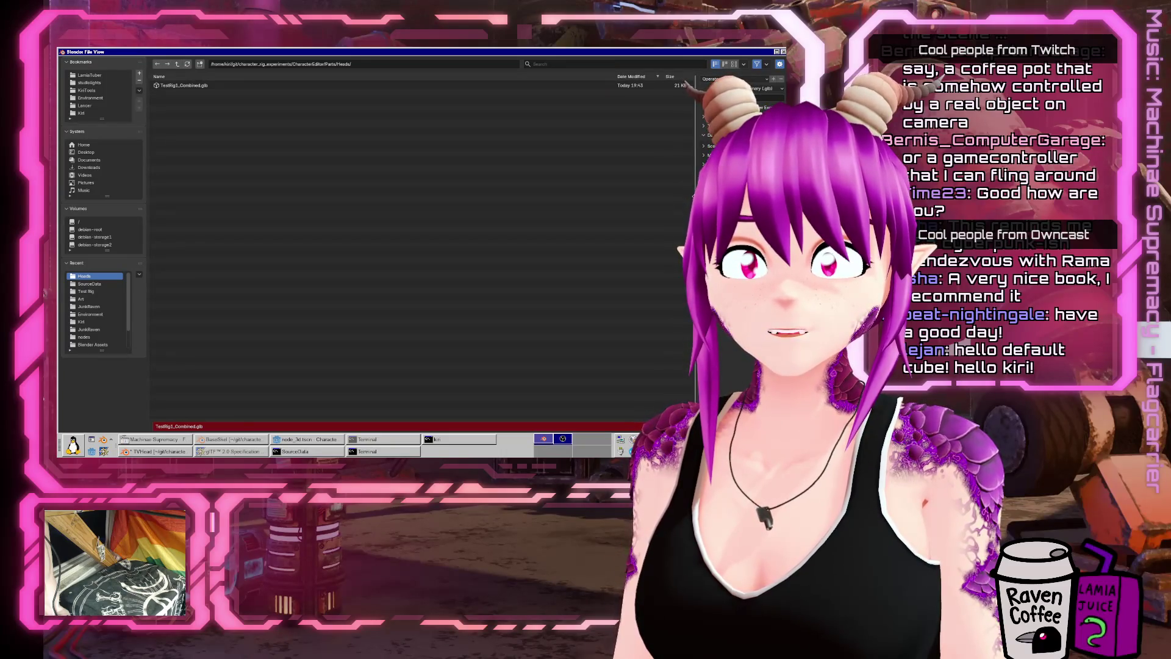
# Step: Review the Material and Unused Textures options, then export TestRig1_Combined.glb
pyautogui.moveTo(695, 195); pyautogui.dragTo(531, 130)
pyautogui.click(535, 125)
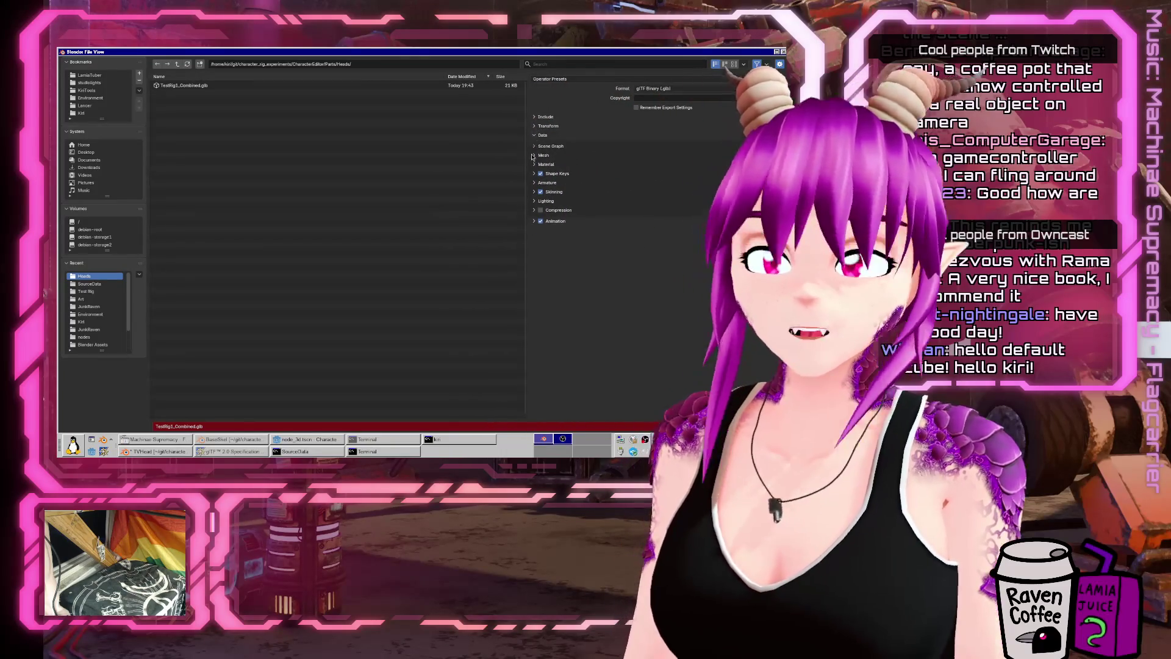
pyautogui.click(535, 164)
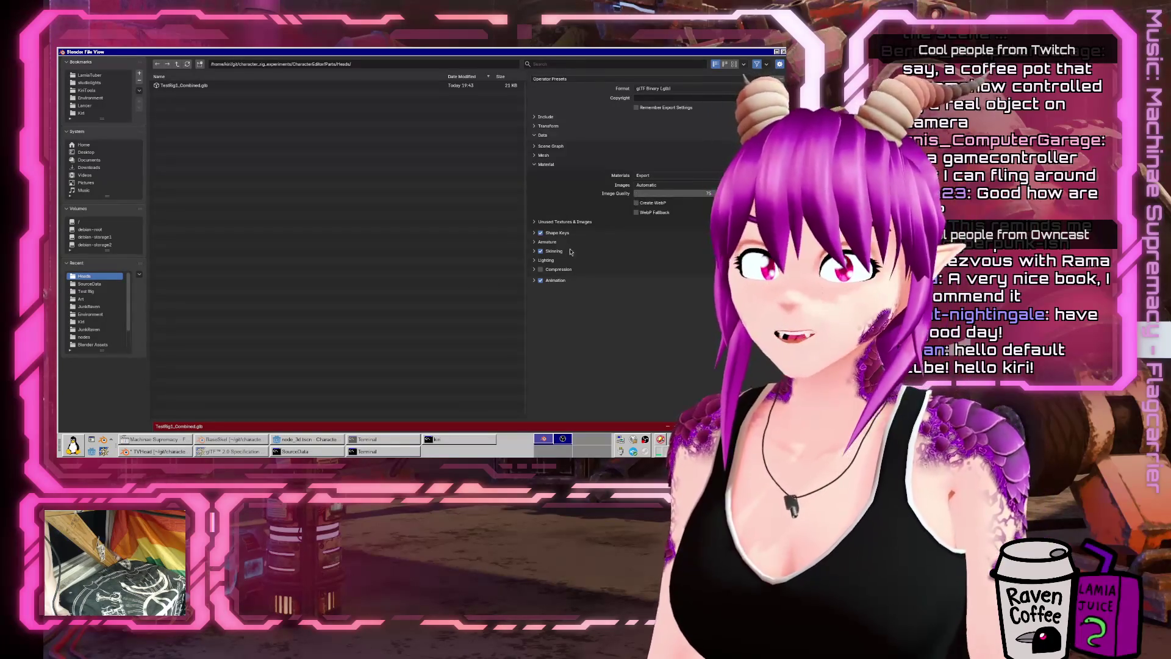
pyautogui.click(541, 223)
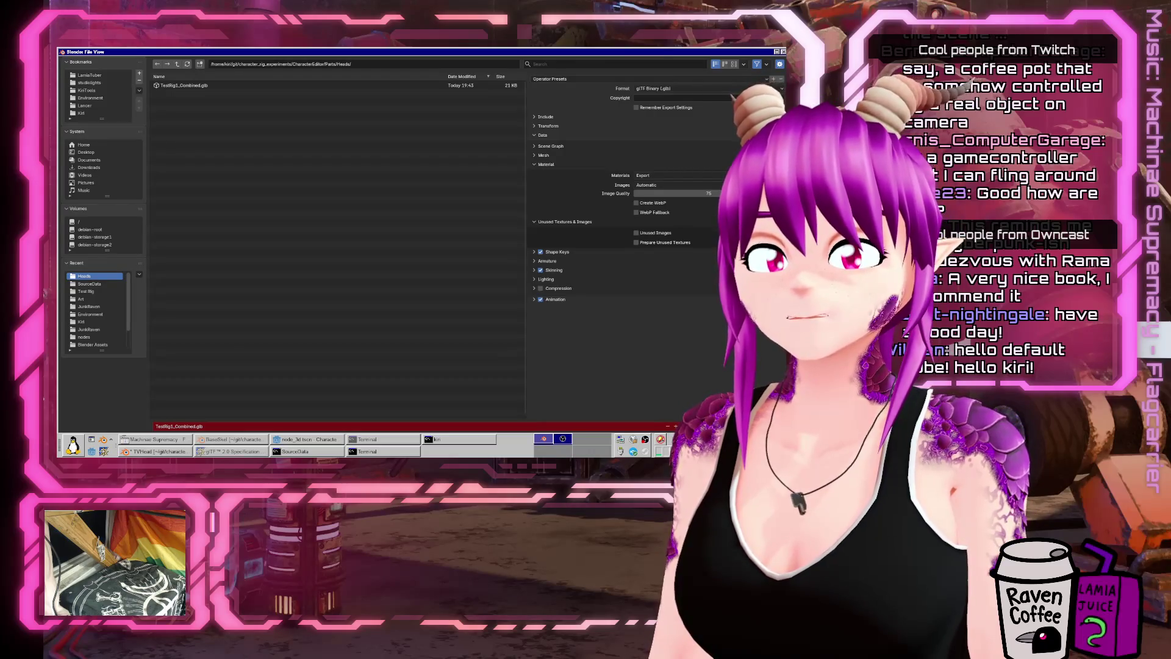
pyautogui.press('Return')
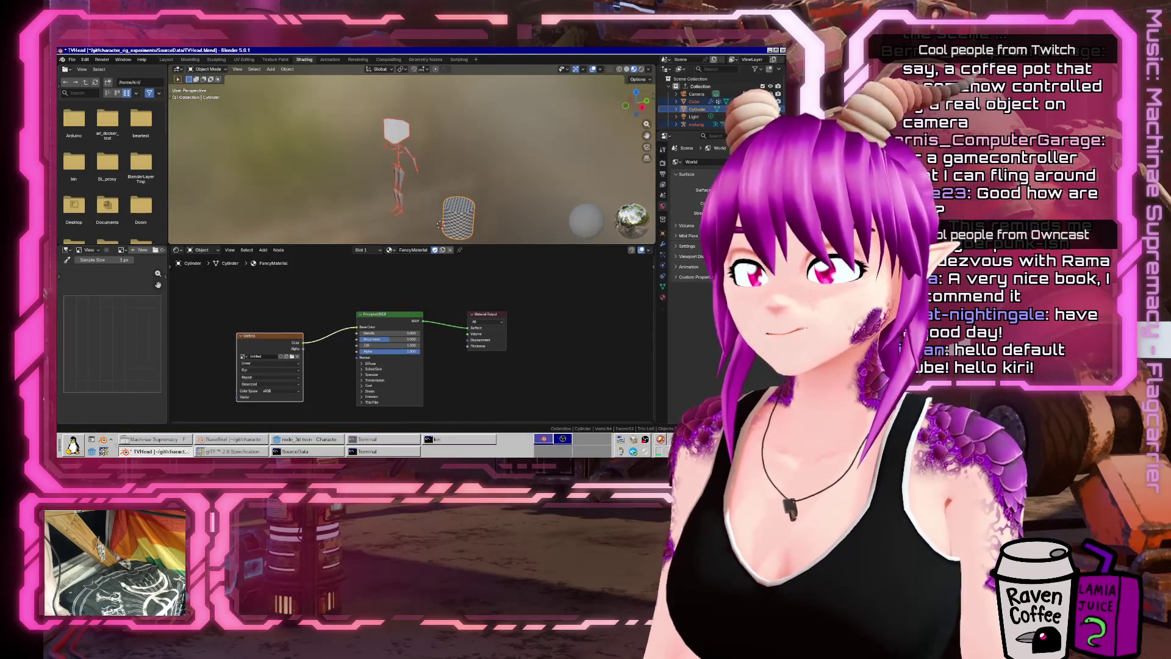
# Step: In a new terminal, list git/character_rig_experiments and its ExportTest folder, then return
pyautogui.hotkey('ctrl', 'alt', 't')
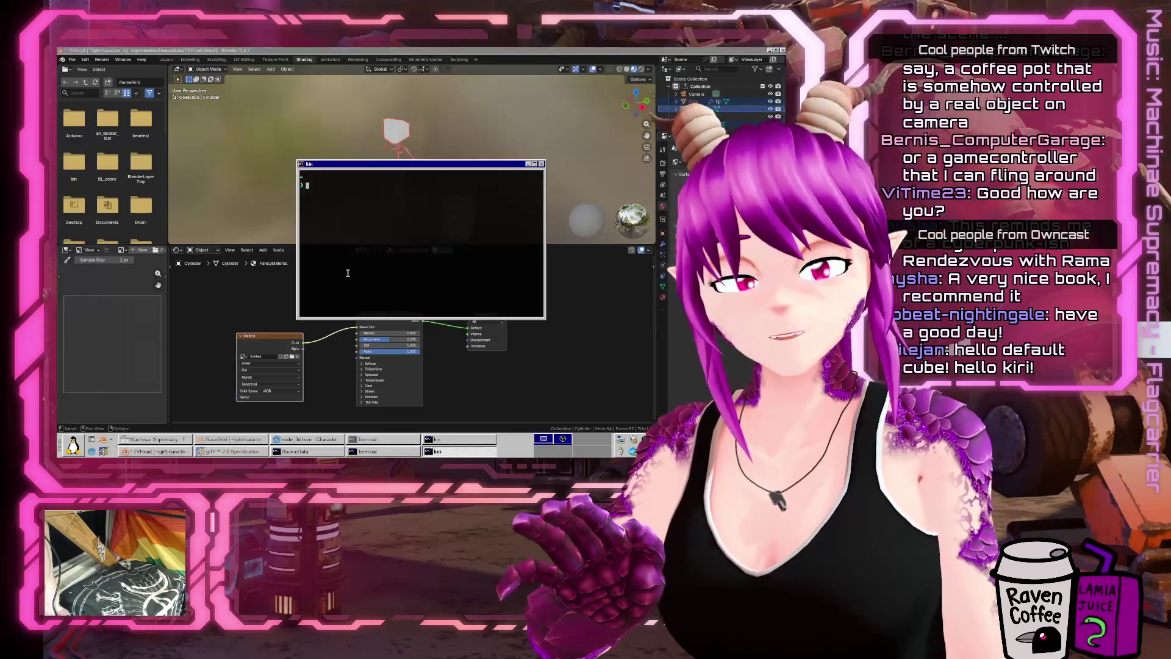
pyautogui.write('cd git/cha')
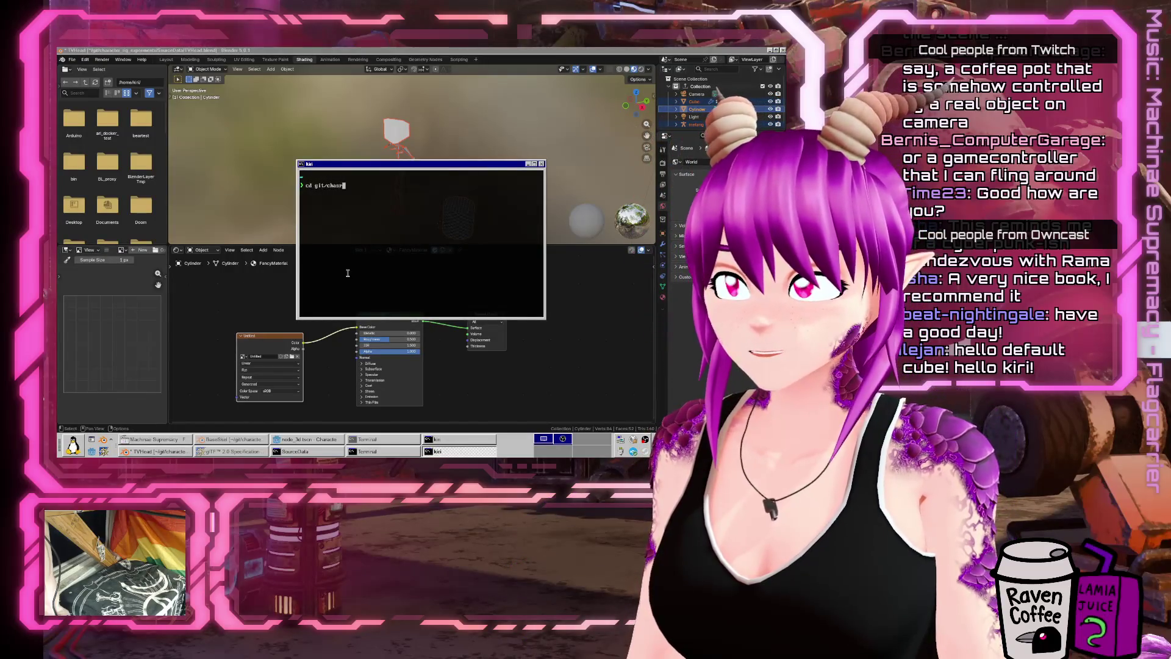
pyautogui.press('Tab')
pyautogui.press('Return')
pyautogui.write('ls')
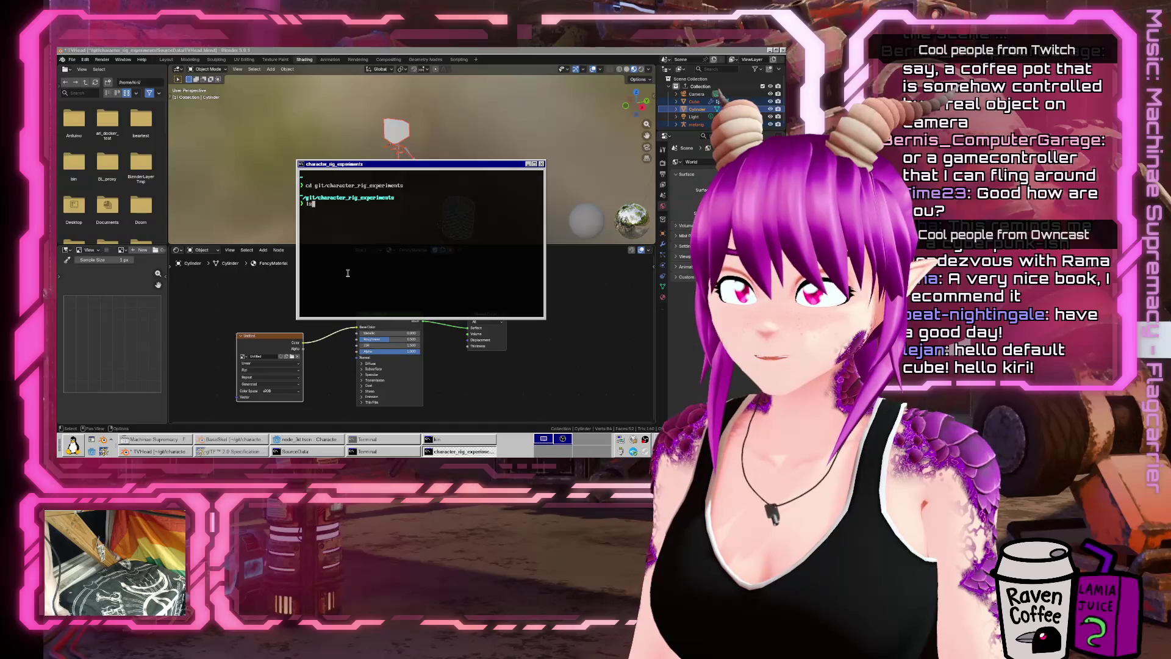
pyautogui.press('Return')
pyautogui.write('cd Exp')
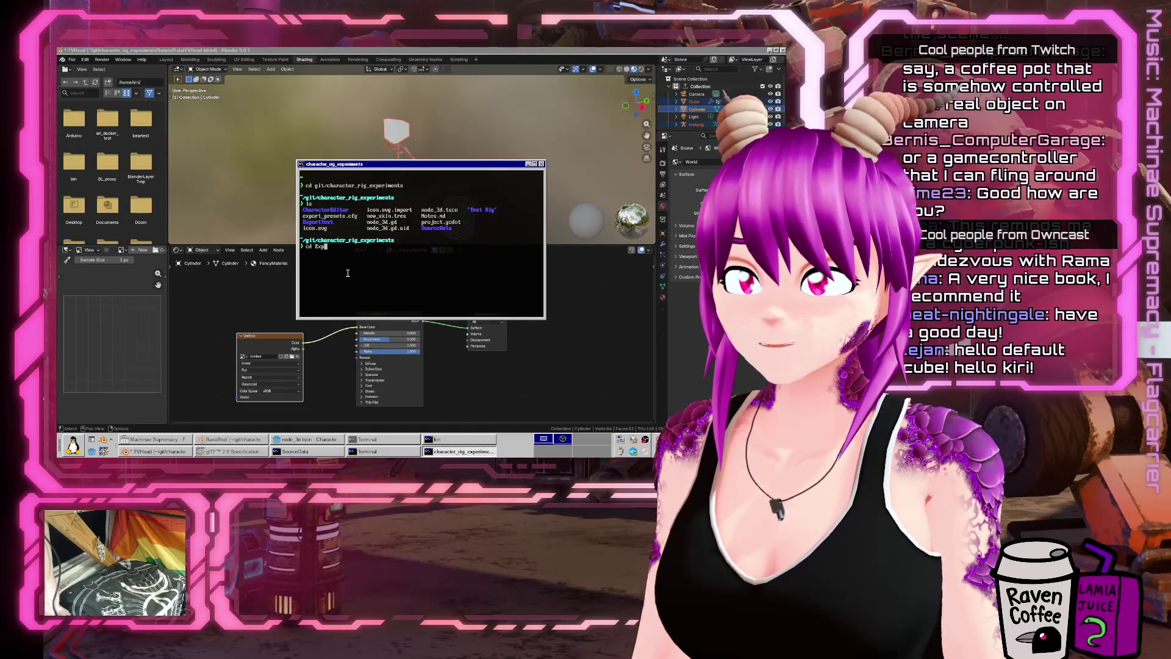
pyautogui.press('Tab')
pyautogui.press('Return')
pyautogui.write('ls')
pyautogui.press('Return')
pyautogui.write('cd ..')
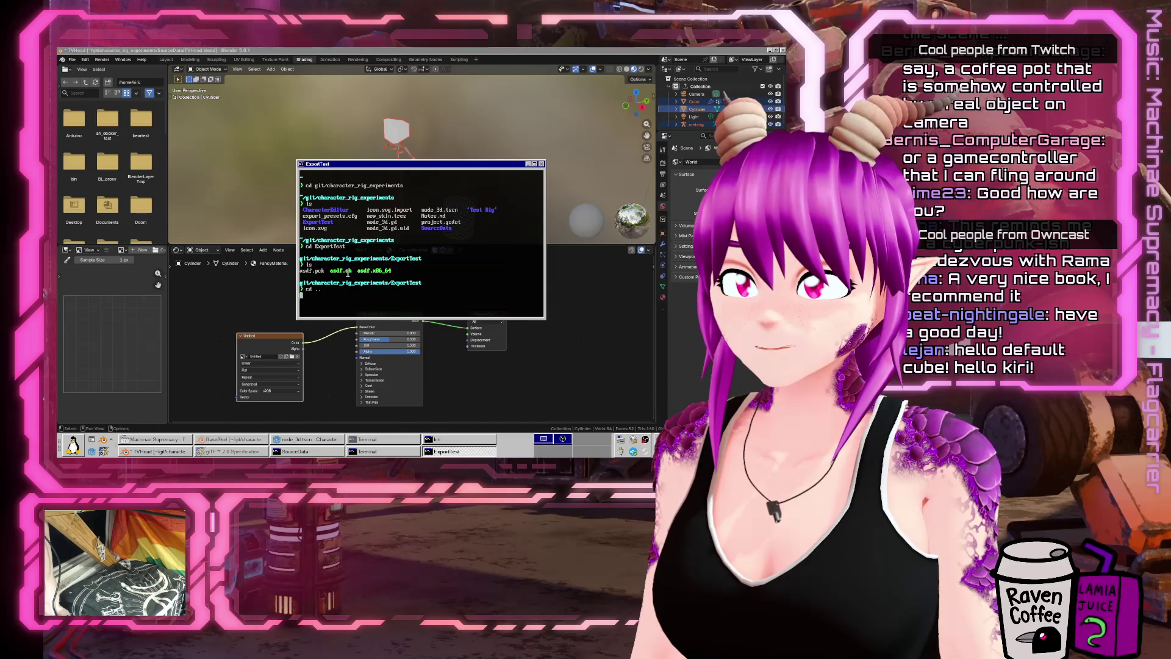
pyautogui.press('Return')
# Step: Navigate into CharacterEditor/Parts/Heads, listing each folder, to see the TestRig1_Combined files
pyautogui.write('cd Ch')
pyautogui.press('Tab')
pyautogui.press('Return')
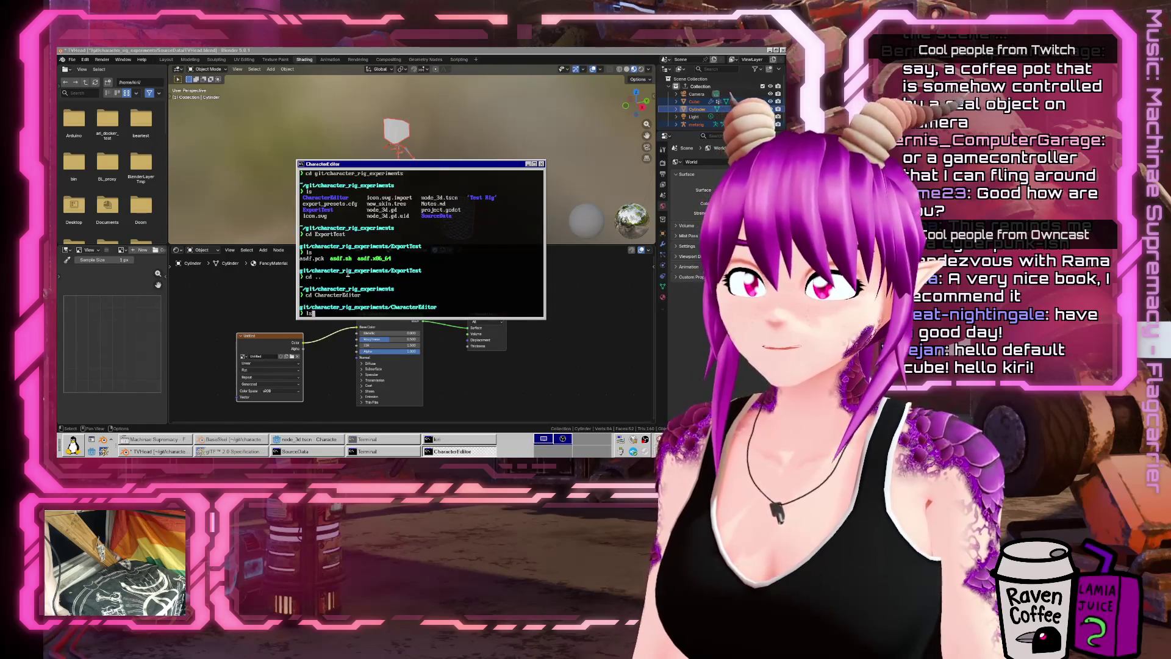
pyautogui.write('ls')
pyautogui.press('Return')
pyautogui.write('Parts')
pyautogui.press('Return')
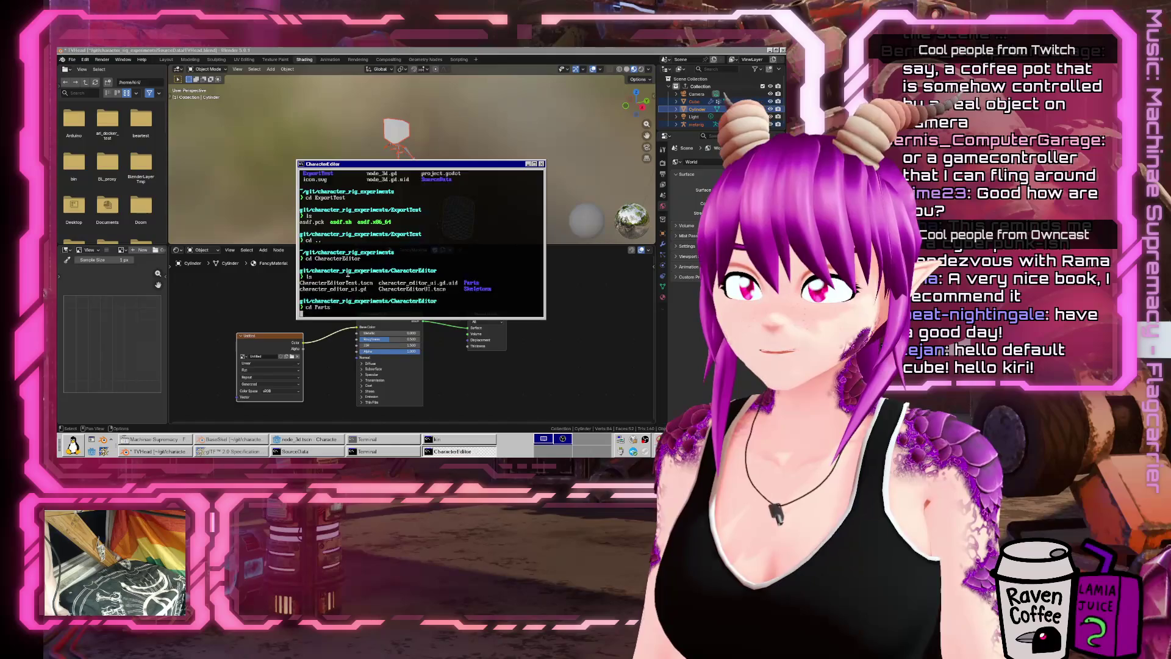
pyautogui.write('ls')
pyautogui.press('Return')
pyautogui.write('cd He')
pyautogui.press('Tab')
pyautogui.press('Return')
pyautogui.write('ls')
pyautogui.press('Return')
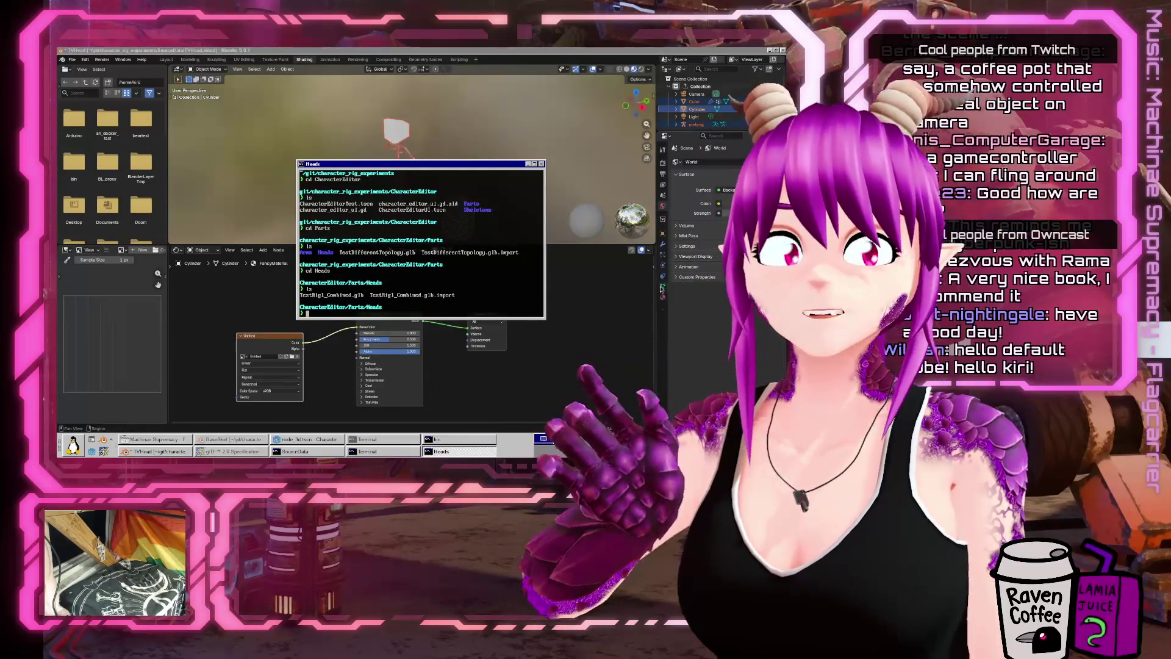
# Step: Return to Godot and widen the Scene and FileSystem docks
pyautogui.click(323, 439)
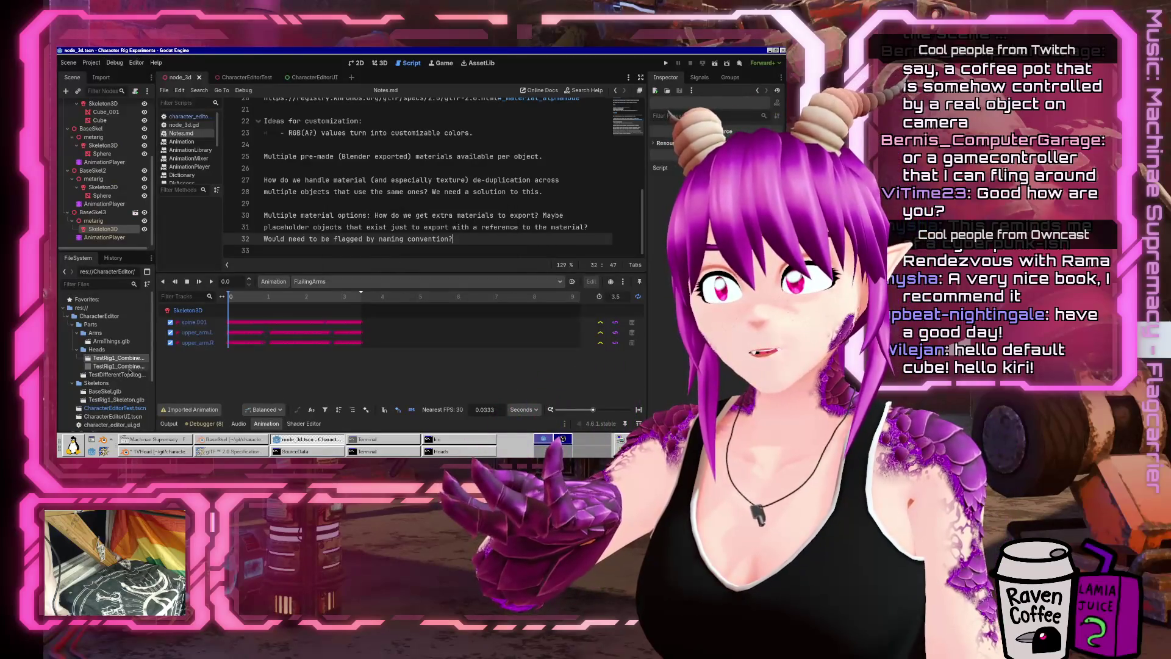
pyautogui.moveTo(129, 368)
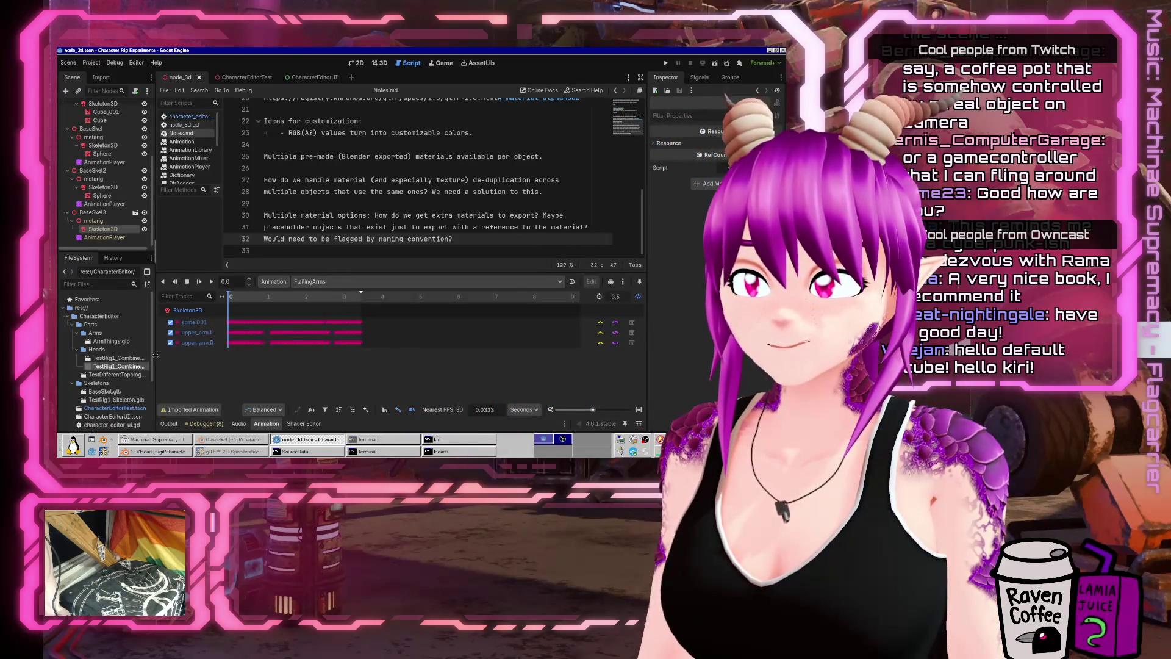
pyautogui.moveTo(156, 356); pyautogui.dragTo(188, 356)
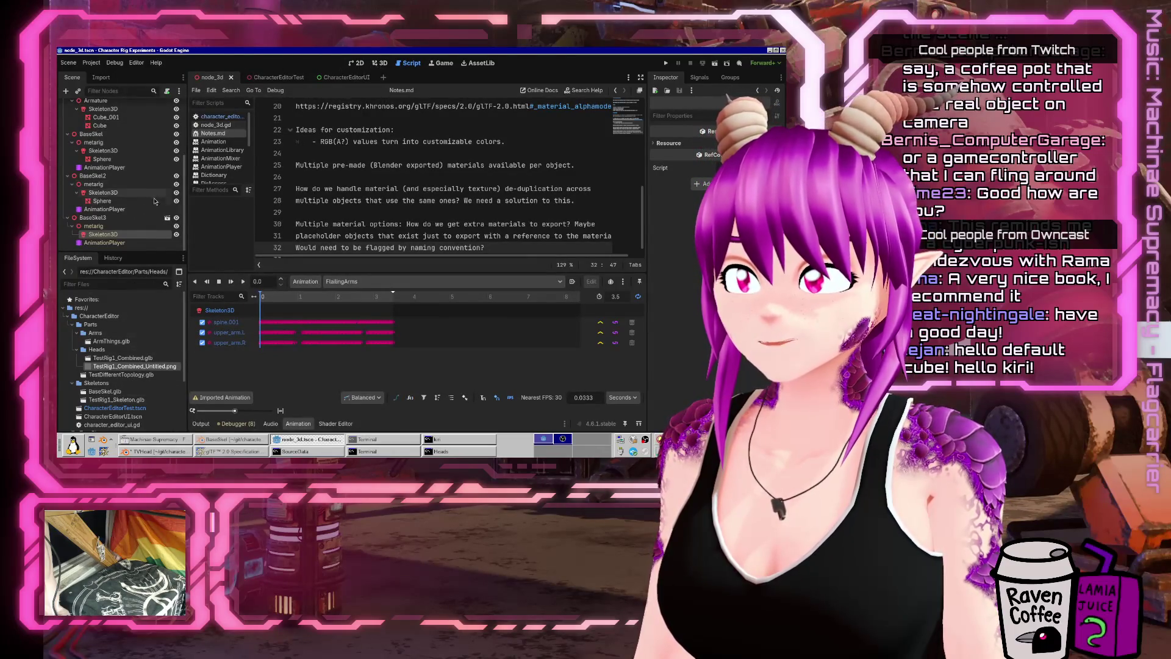
# Step: Show TestRig1_Combined.glb's import settings in a wider panel, scrolled down to its options
pyautogui.click(119, 358)
pyautogui.click(101, 77)
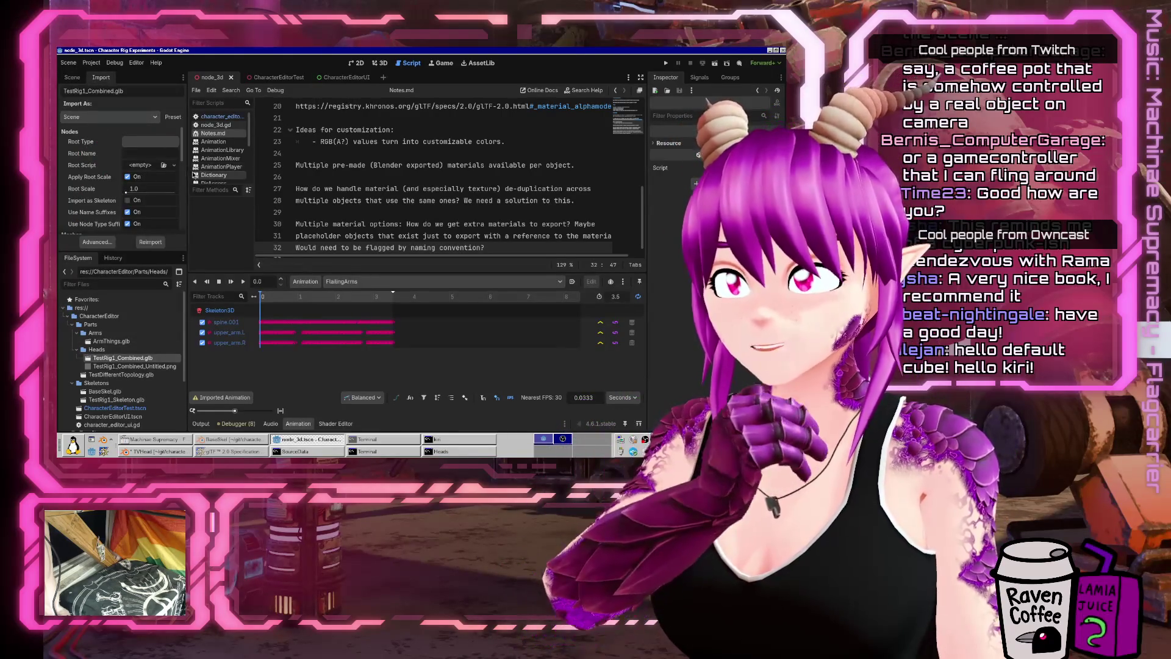
pyautogui.moveTo(187, 174); pyautogui.dragTo(223, 174)
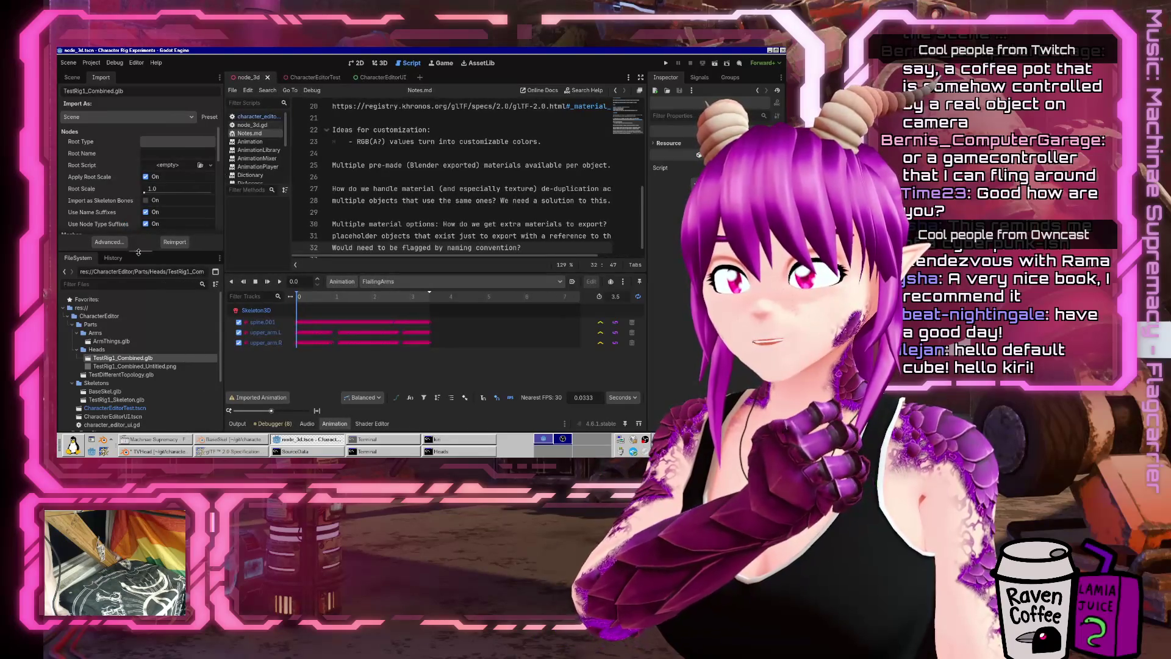
pyautogui.moveTo(138, 252); pyautogui.dragTo(139, 297)
pyautogui.scroll(-3, 221, 184)
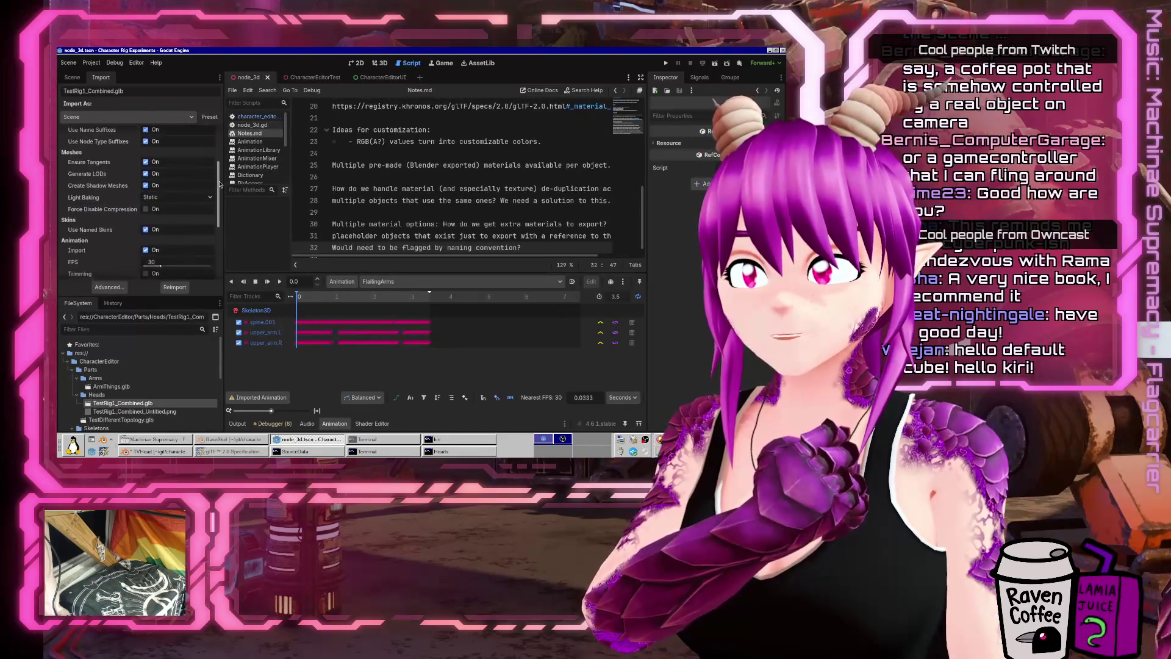
pyautogui.moveTo(220, 184); pyautogui.dragTo(216, 248)
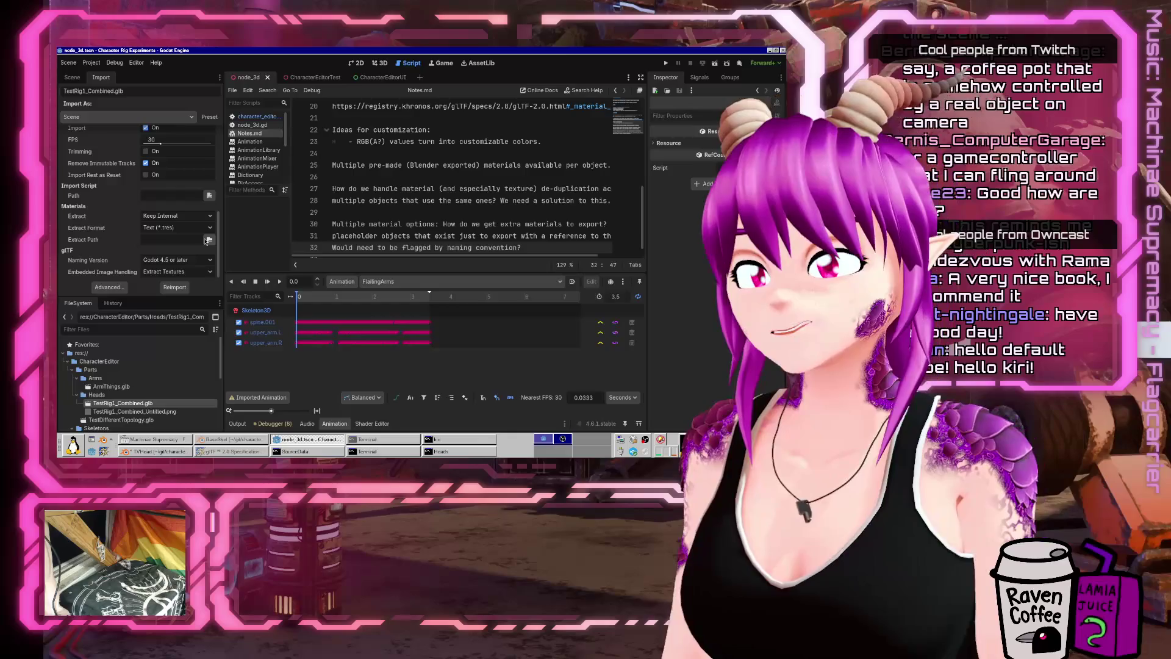
# Step: Check the TestRig1_Combined_Untitled.png import settings, then scroll through the glb's options
pyautogui.click(110, 413)
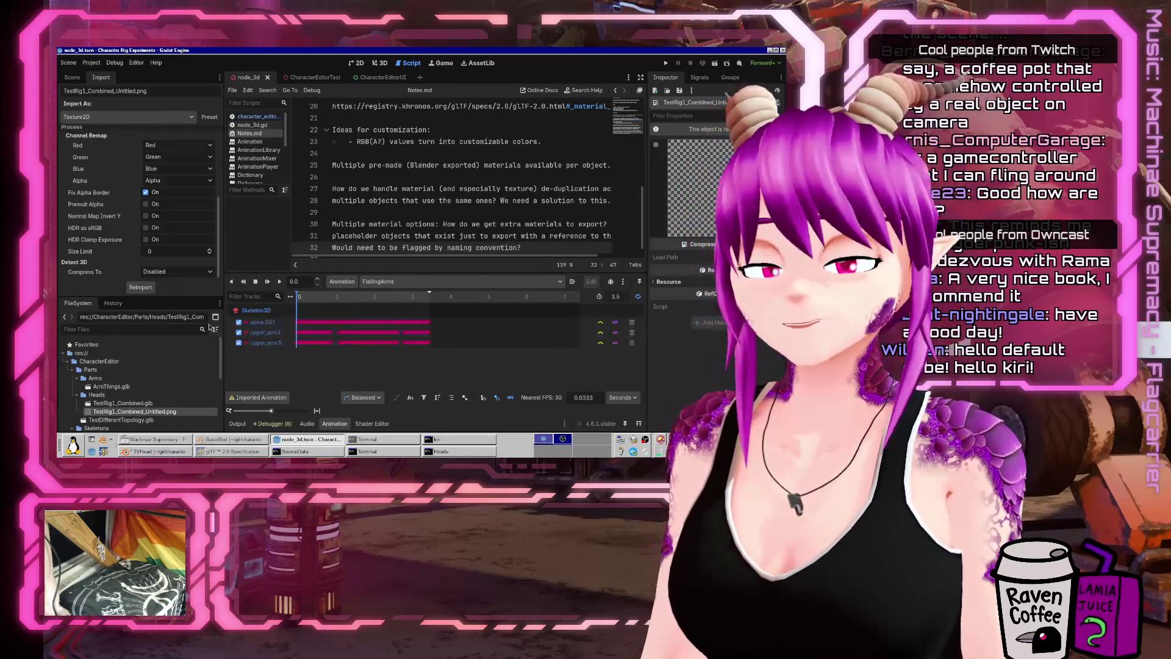
pyautogui.click(119, 403)
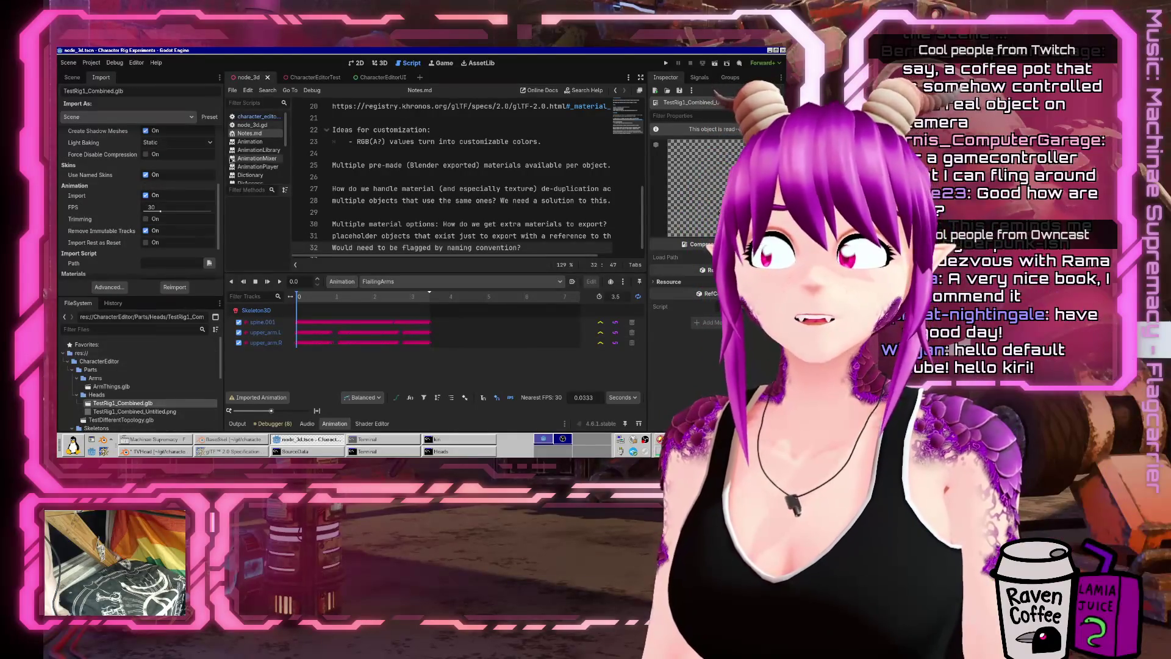
pyautogui.scroll(-2, 219, 214)
pyautogui.scroll(-1, 220, 215)
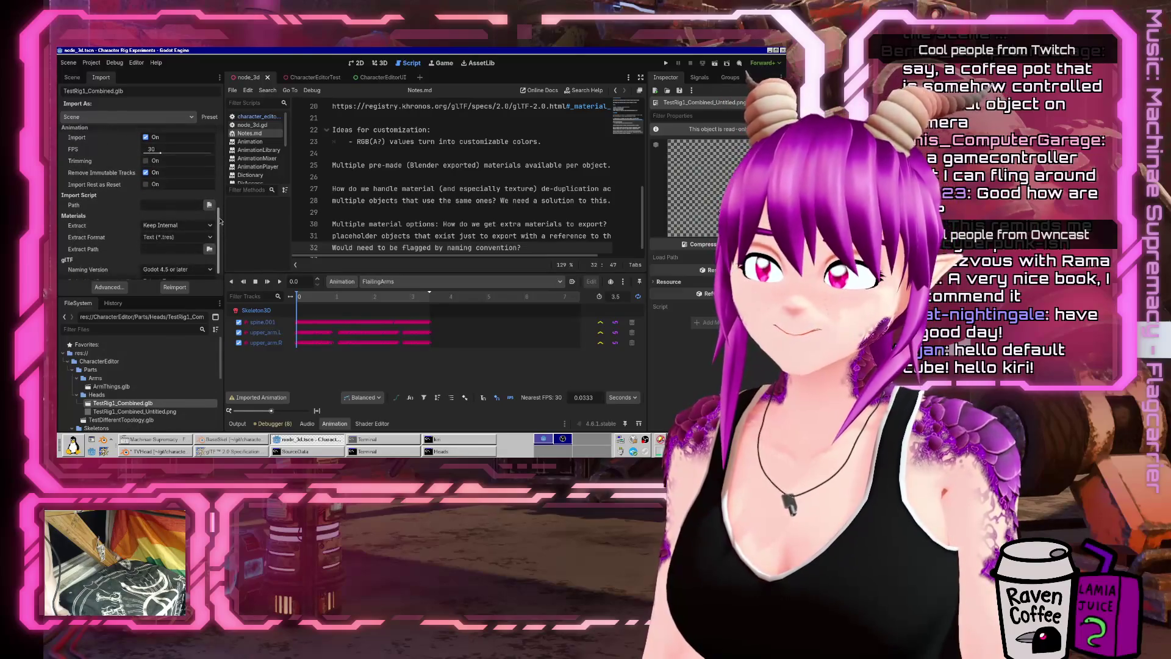
pyautogui.scroll(-1, 216, 238)
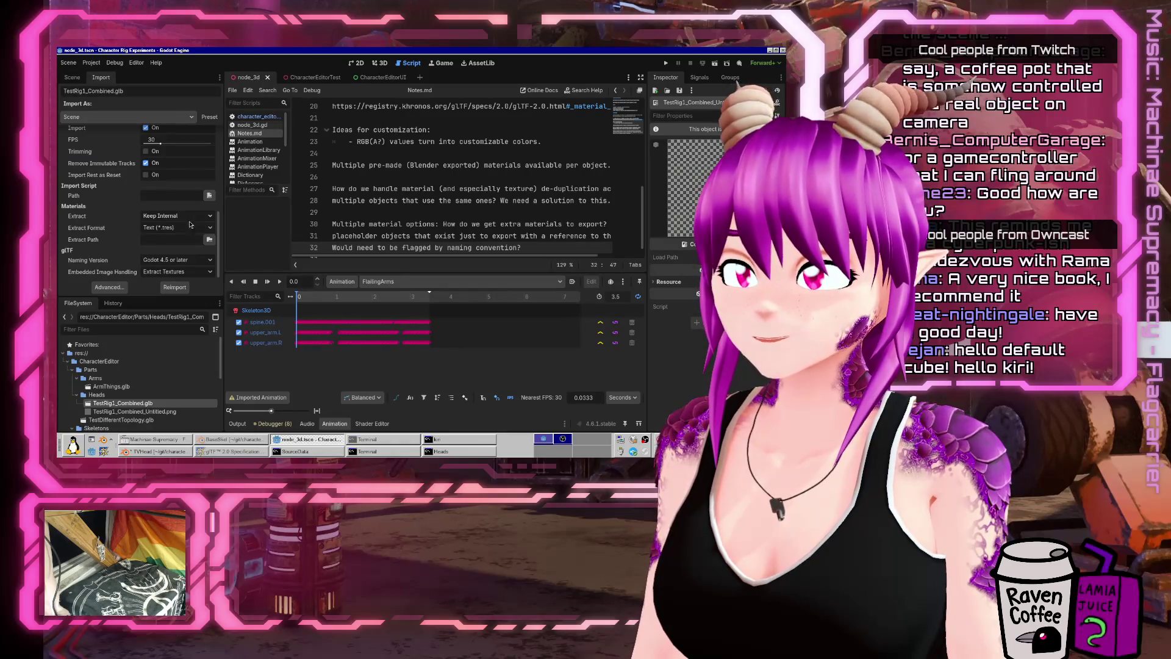
pyautogui.scroll(8, 122, 232)
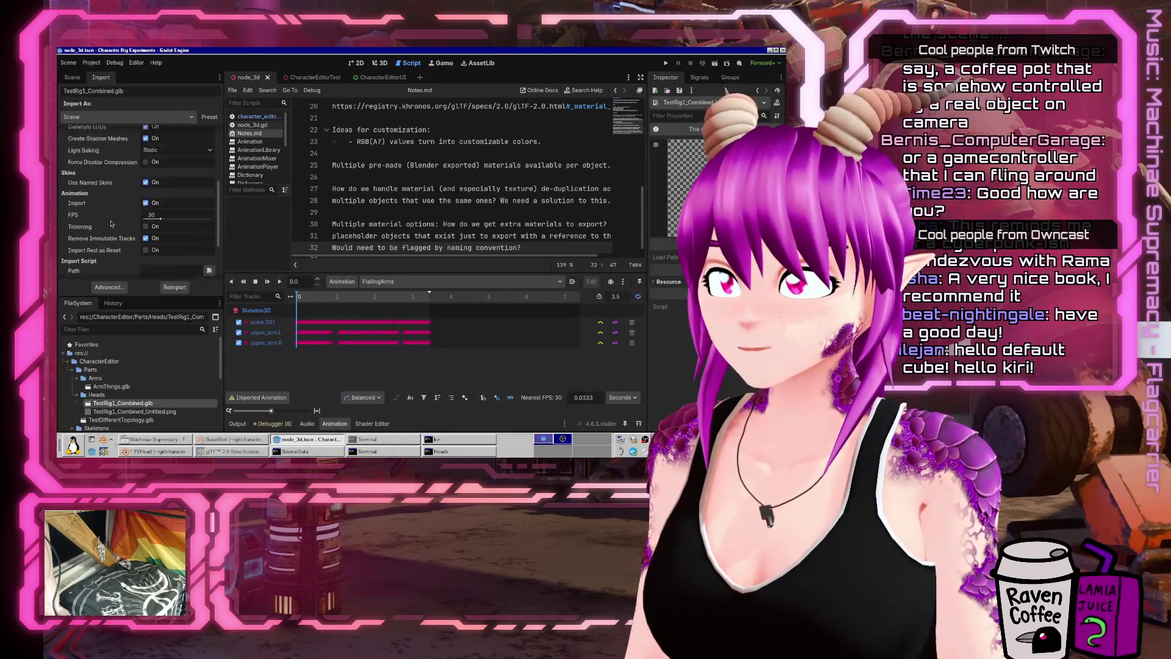
pyautogui.scroll(-8, 112, 224)
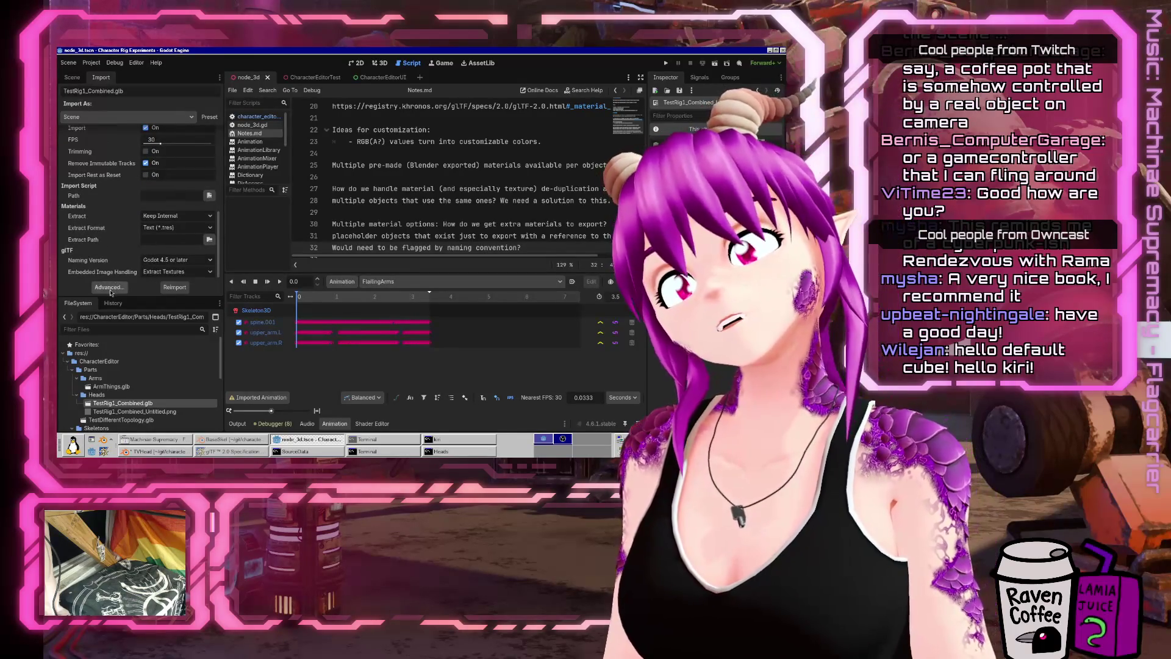
# Step: Keep materials internal with the extract format unchanged, then list the Heads folder again
pyautogui.click(171, 216)
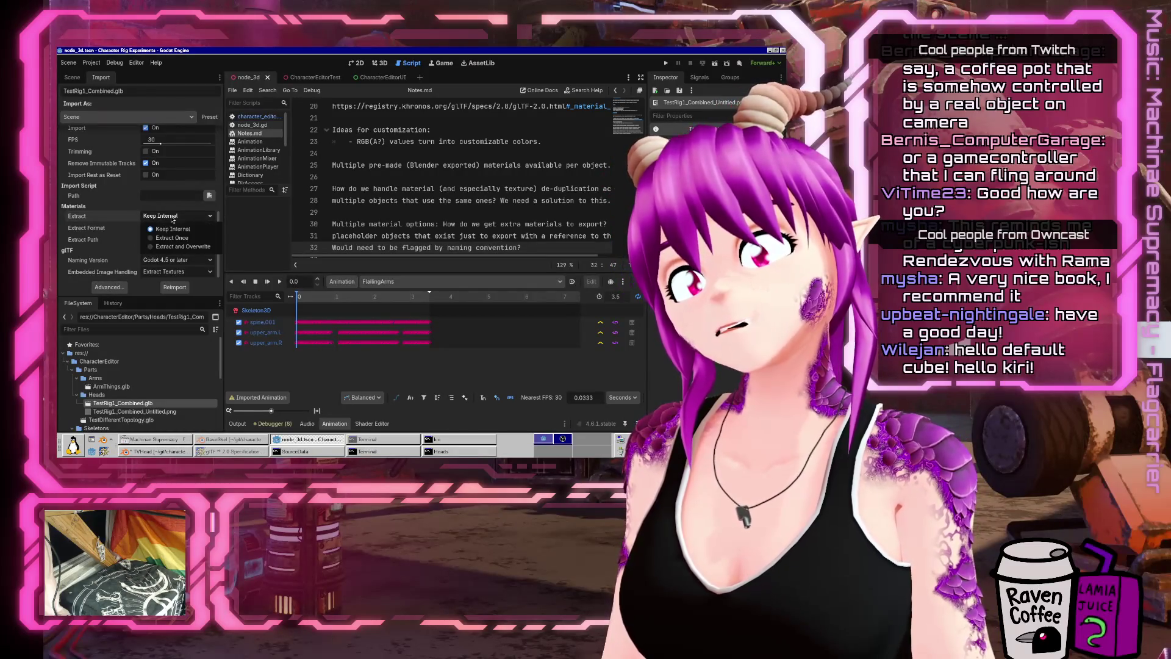
pyautogui.click(173, 229)
pyautogui.click(174, 227)
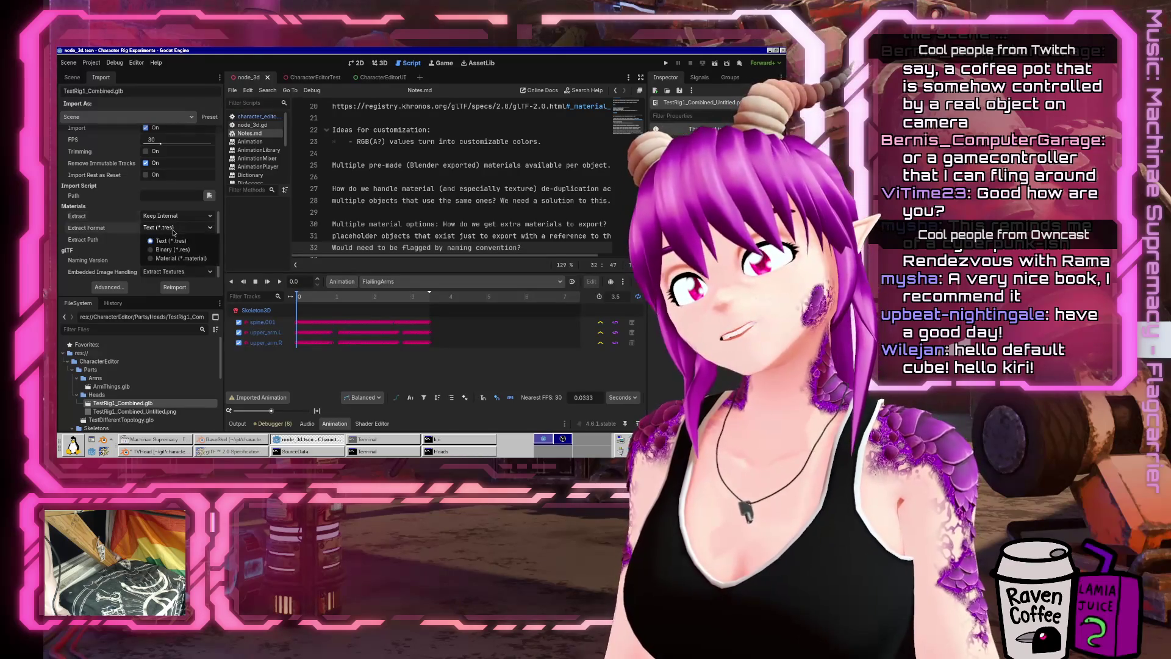
pyautogui.click(162, 238)
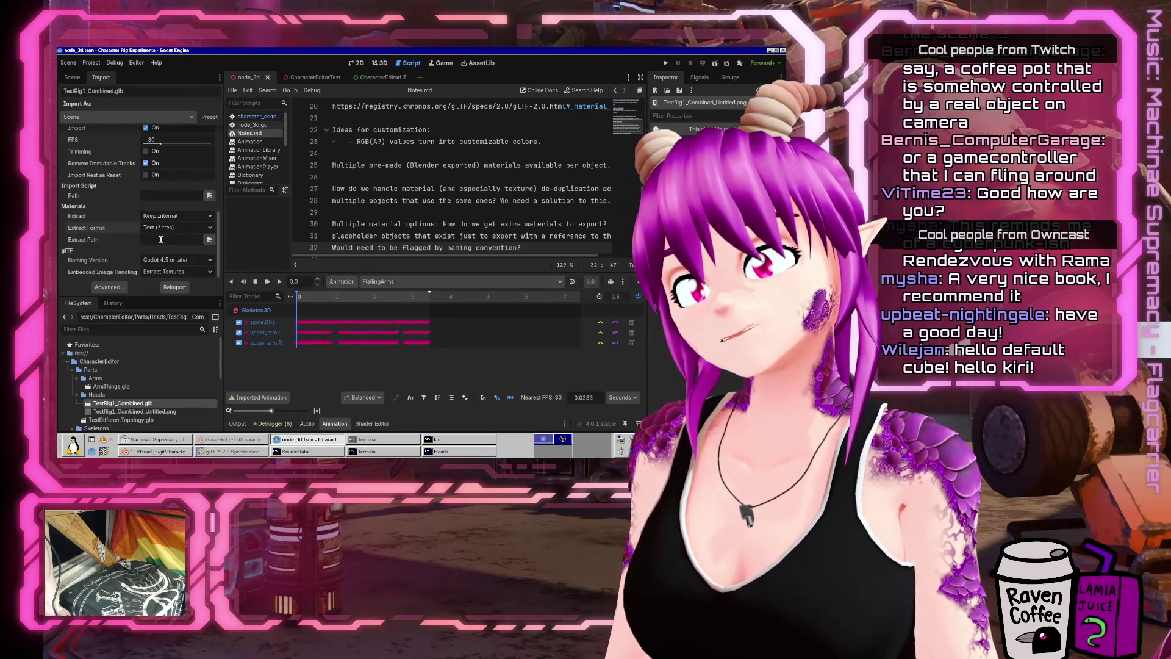
pyautogui.scroll(4, 107, 256)
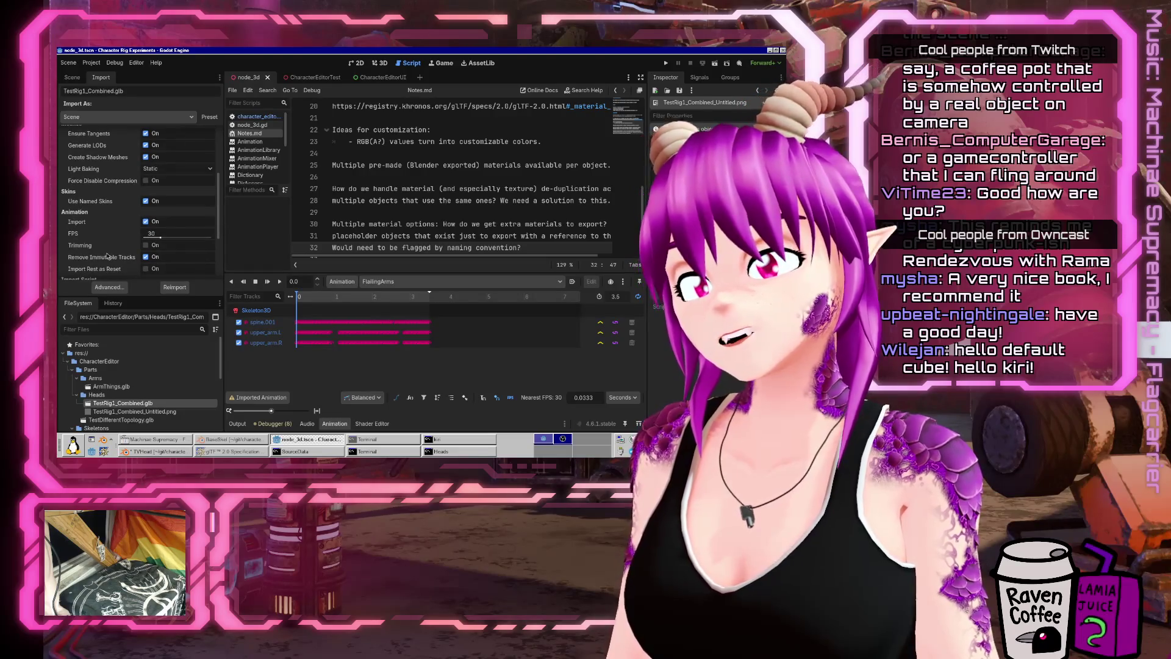
pyautogui.moveTo(106, 256)
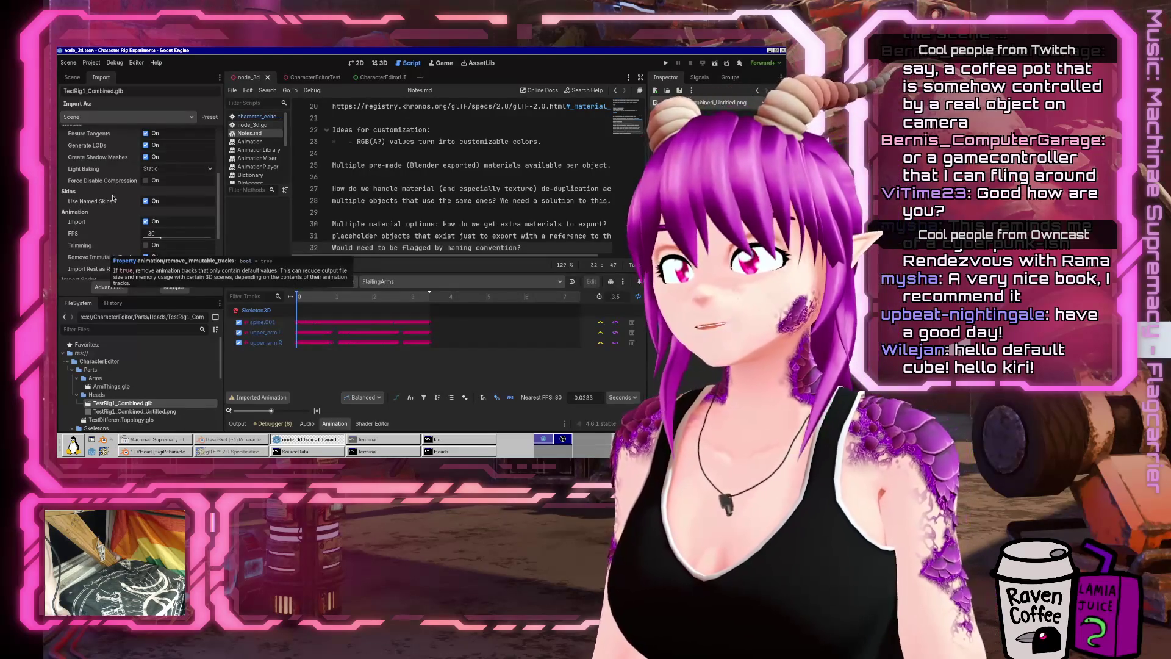
pyautogui.scroll(-4, 107, 256)
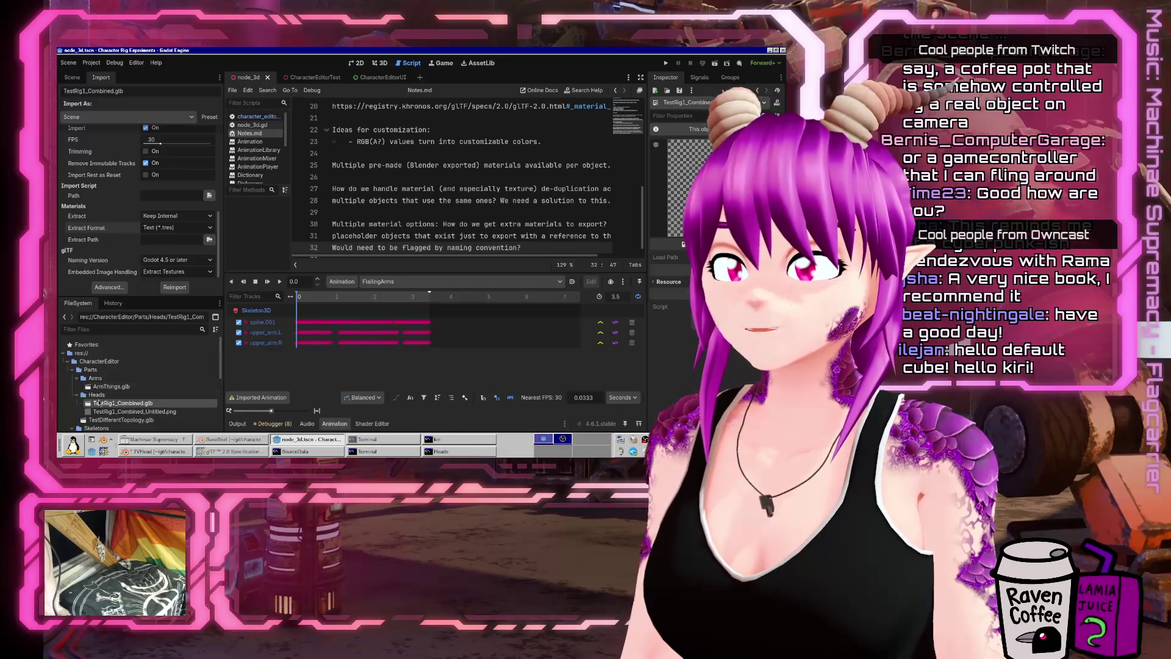
pyautogui.click(454, 452)
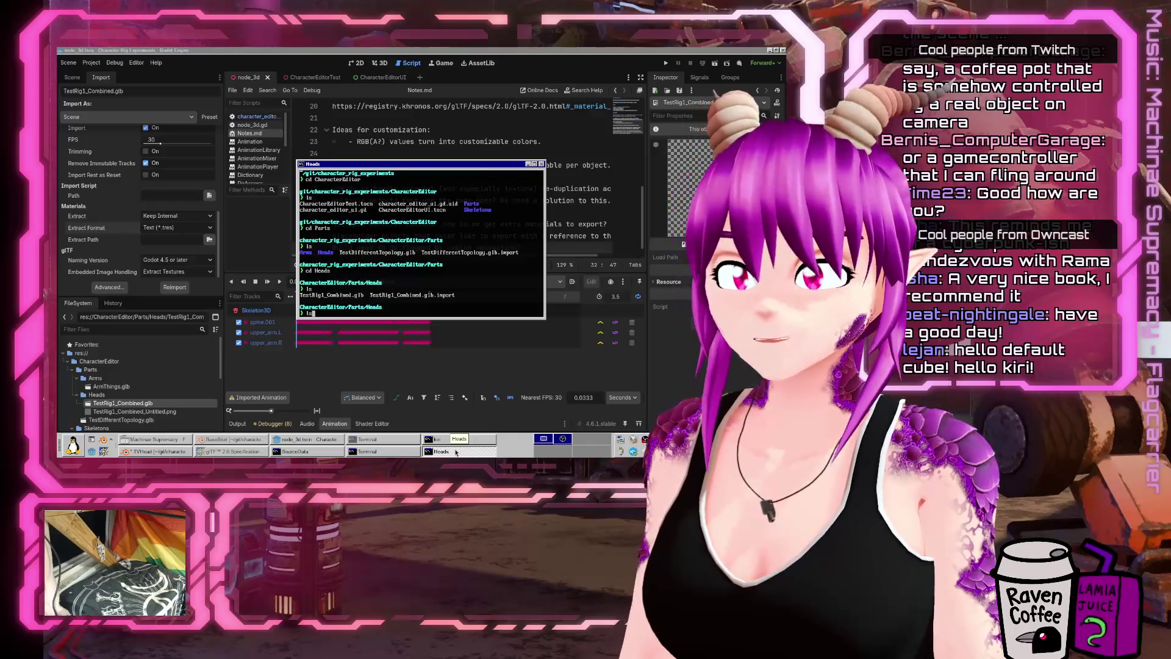
pyautogui.press('Return')
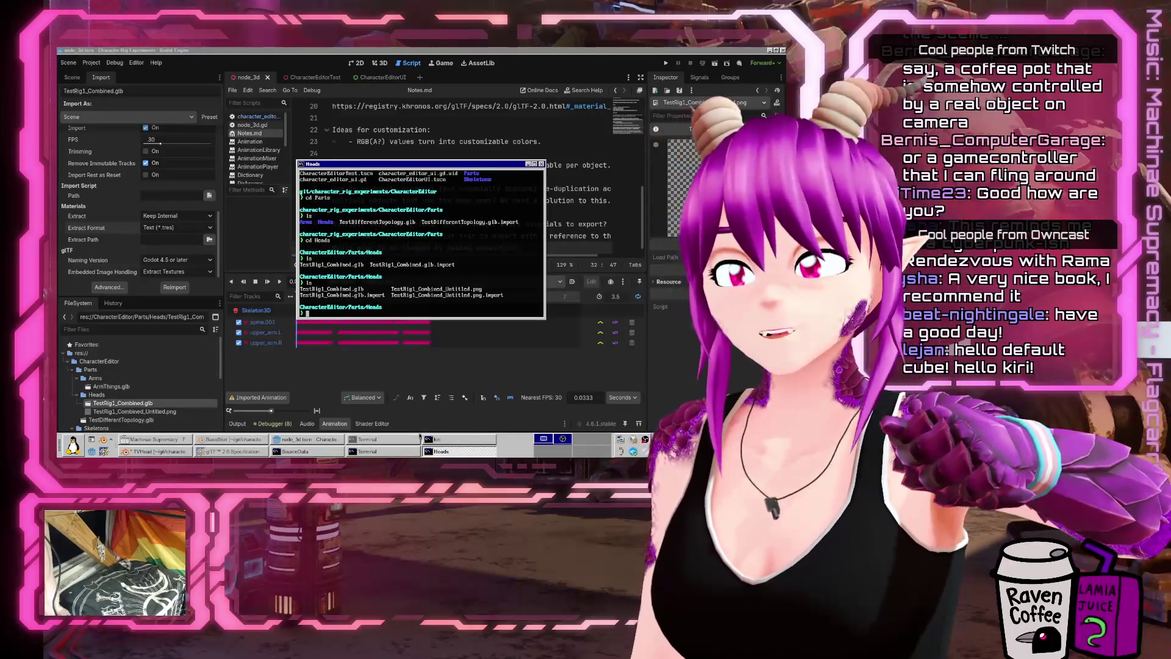
# Step: Open the glb's advanced import settings and preview FancyMaterial and BaseMaterial
pyautogui.click(119, 290)
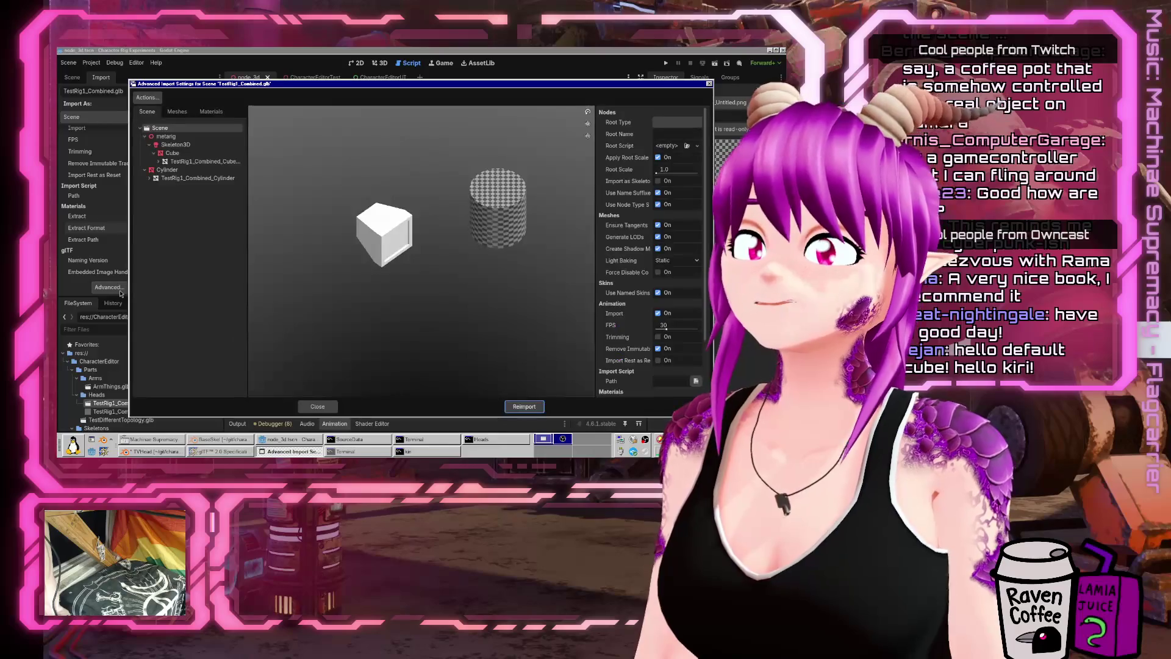
pyautogui.click(211, 112)
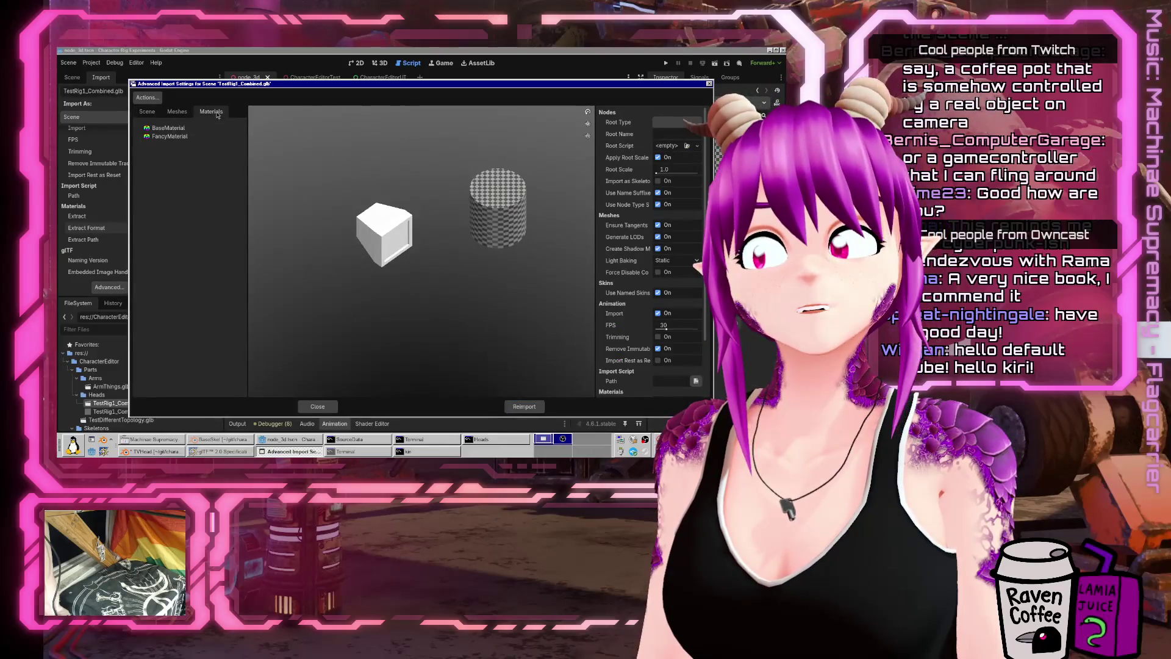
pyautogui.click(168, 137)
pyautogui.click(172, 129)
pyautogui.click(170, 136)
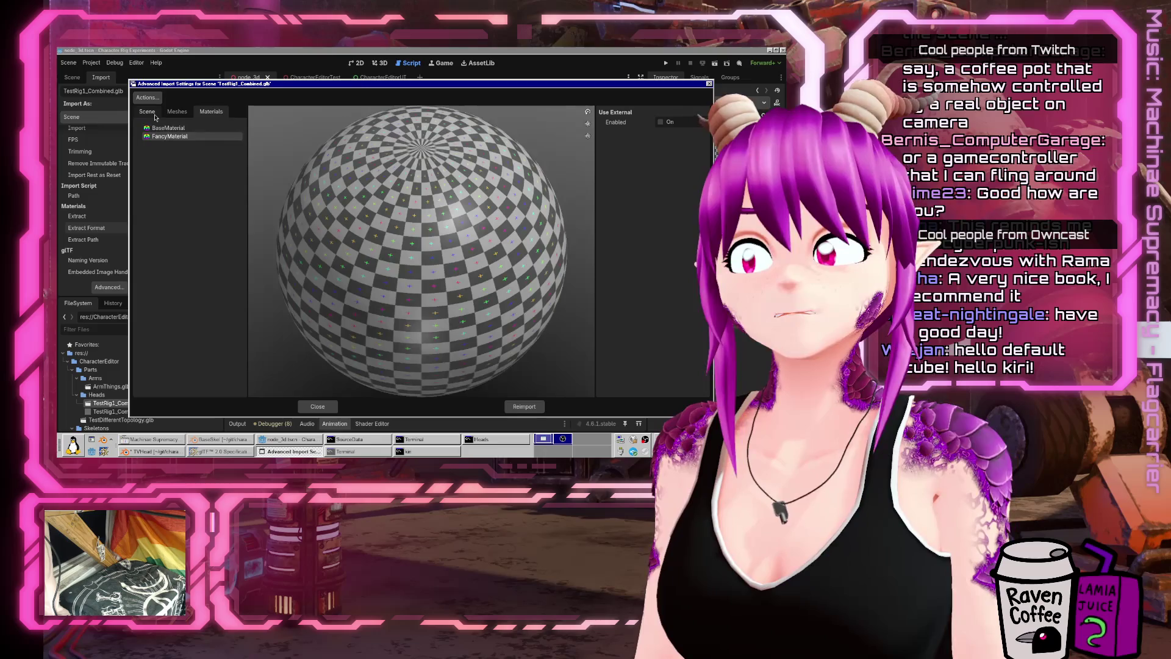
pyautogui.click(152, 112)
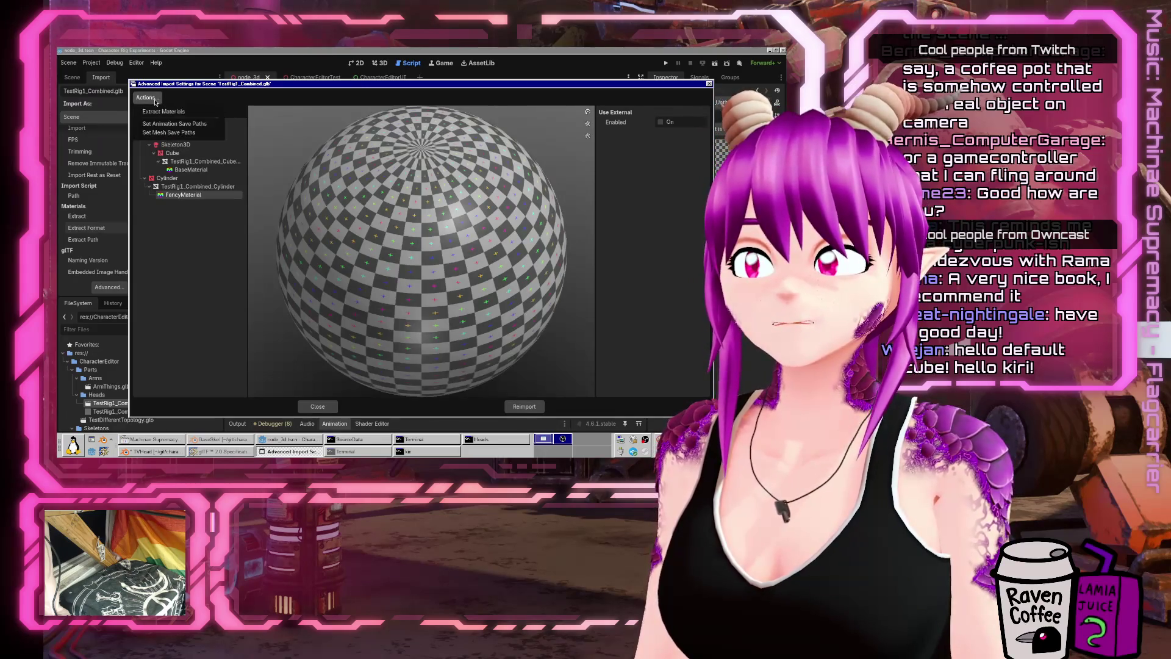
# Step: Close the advanced import settings, reopen them briefly, and close them again
pyautogui.click(317, 406)
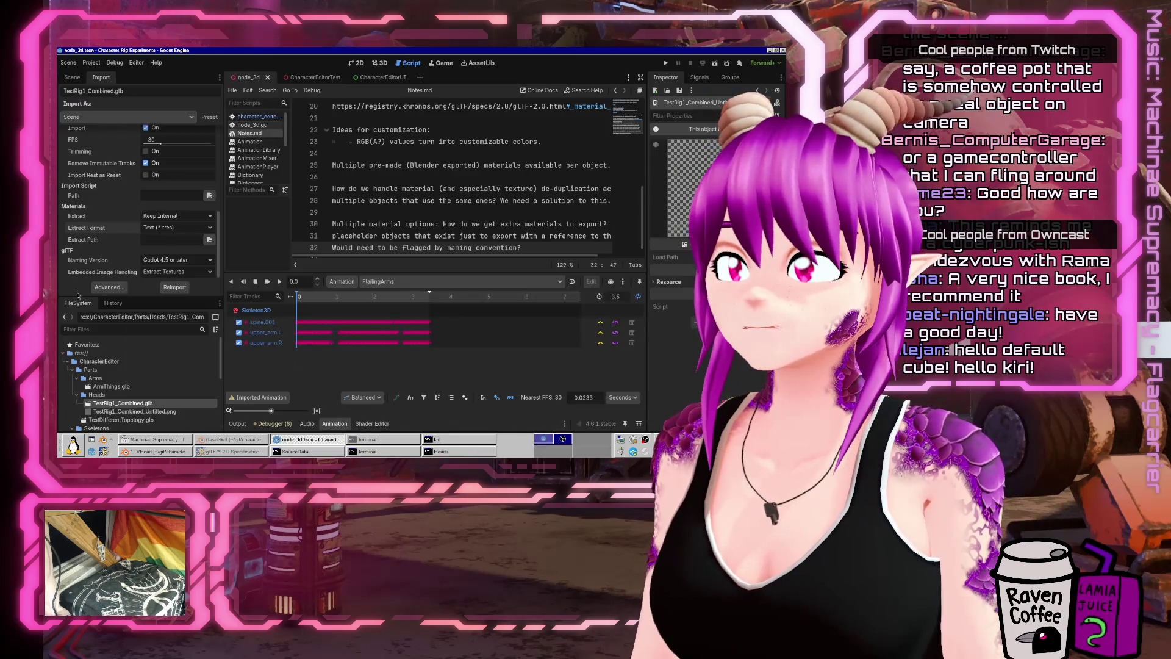
pyautogui.click(110, 287)
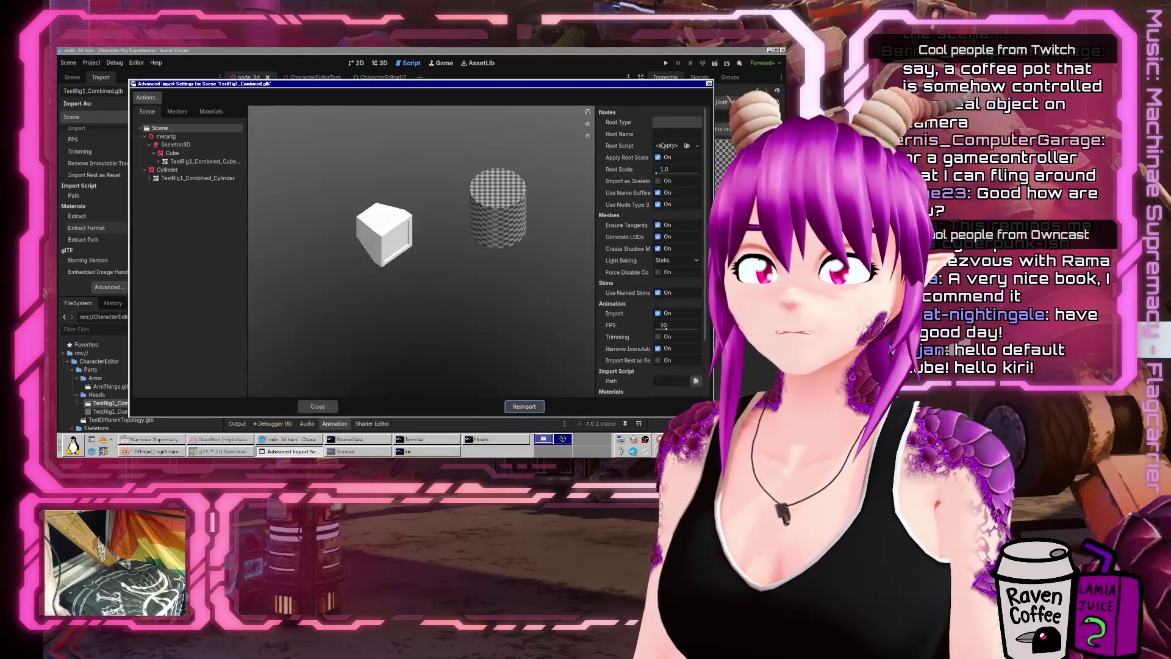
pyautogui.moveTo(706, 132); pyautogui.dragTo(699, 202)
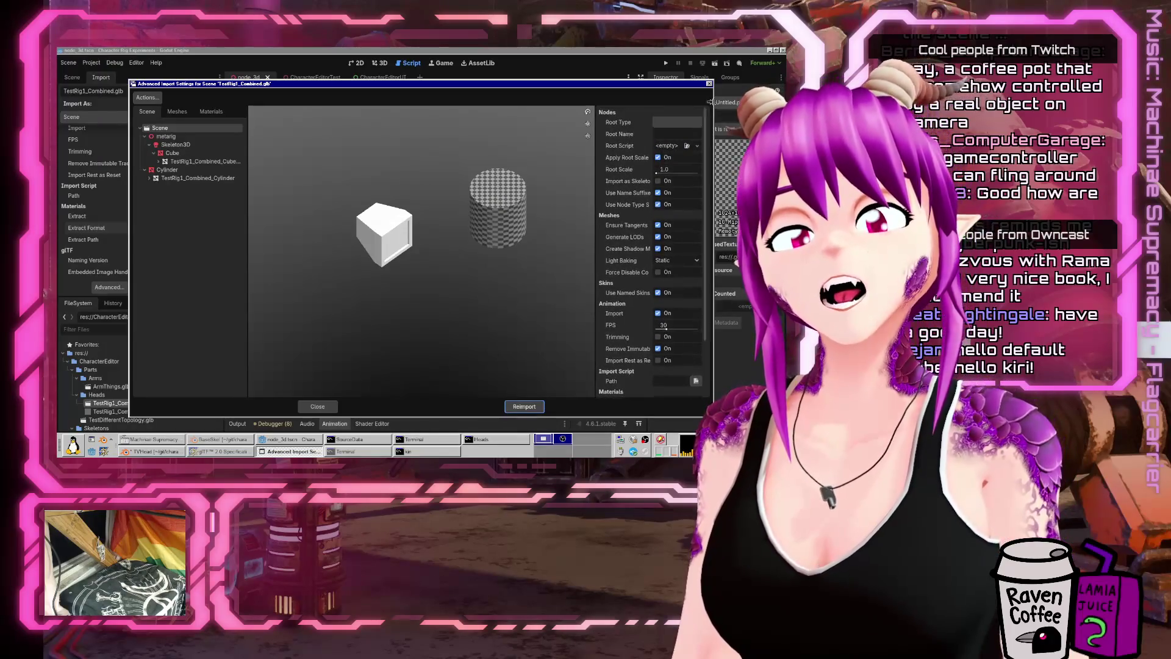
pyautogui.click(316, 407)
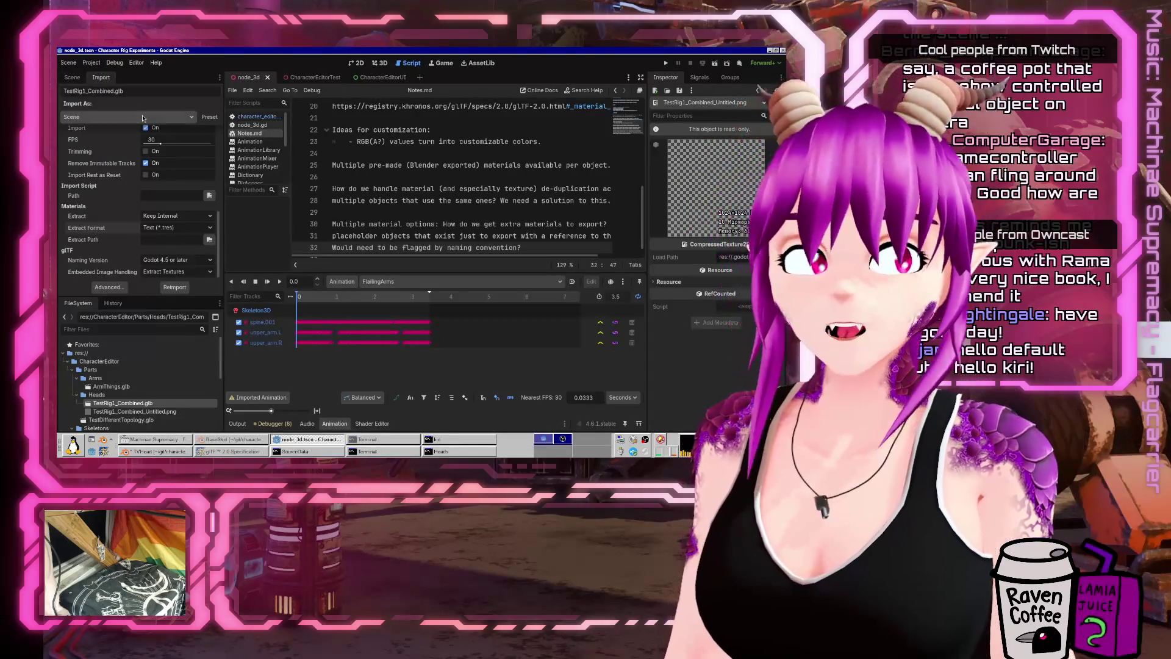
# Step: Review the material Extract (Keep Internal) and Extract Format (Text) options unchanged, then bring Firefox forward
pyautogui.scroll(5, 121, 251)
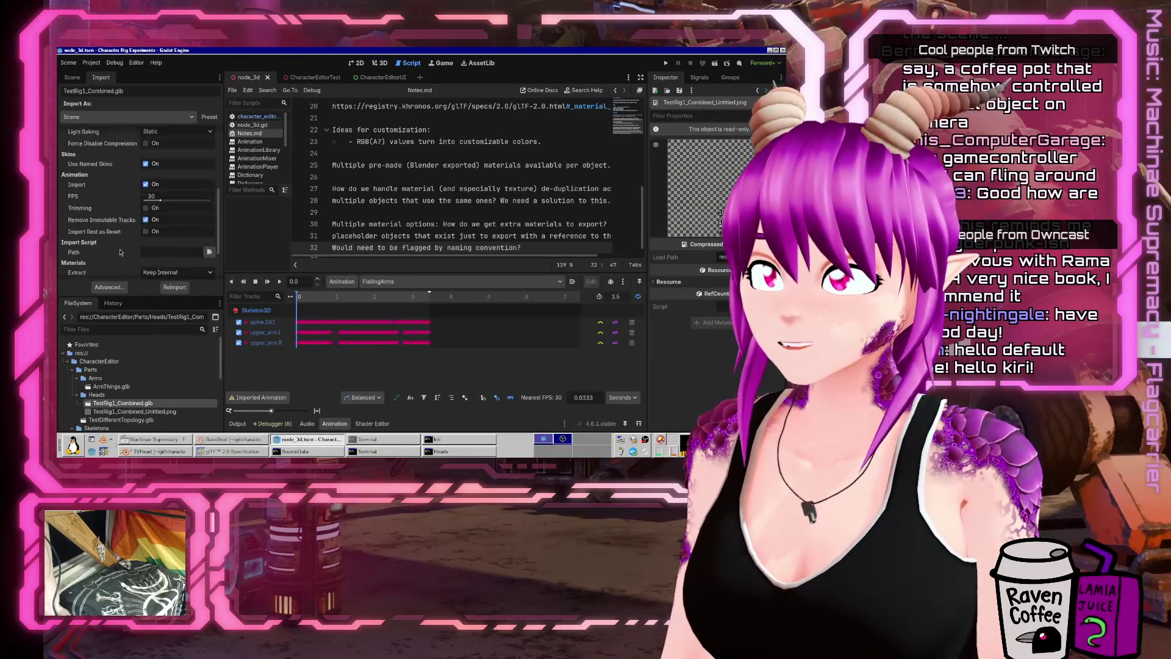
pyautogui.scroll(3, 122, 250)
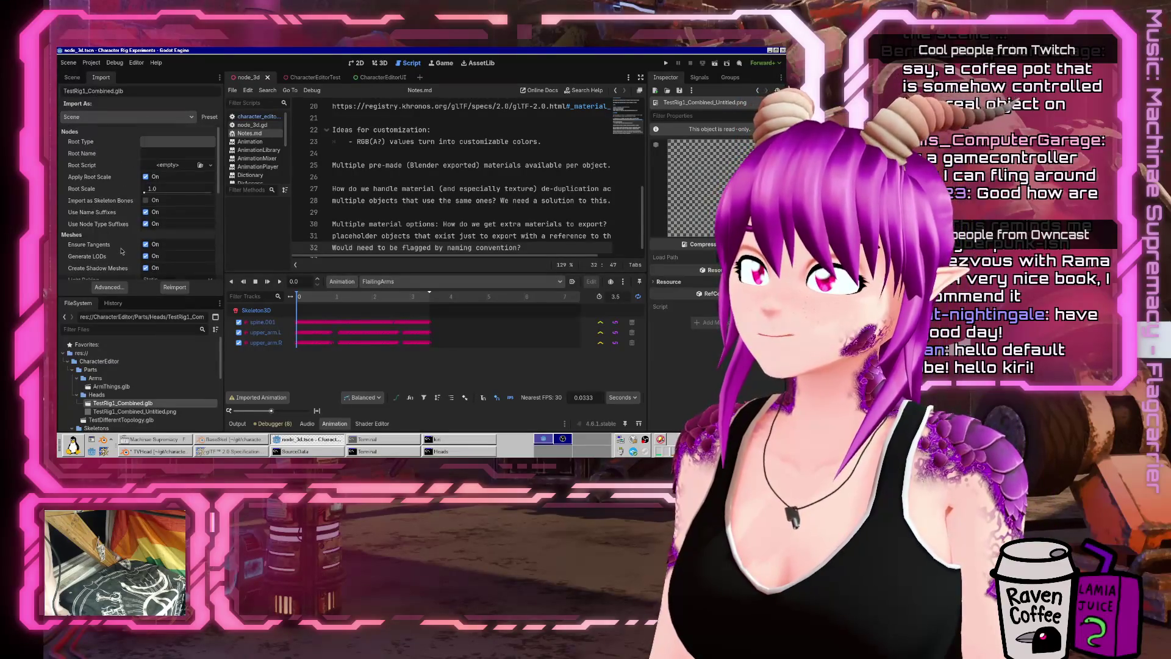
pyautogui.scroll(-10, 121, 251)
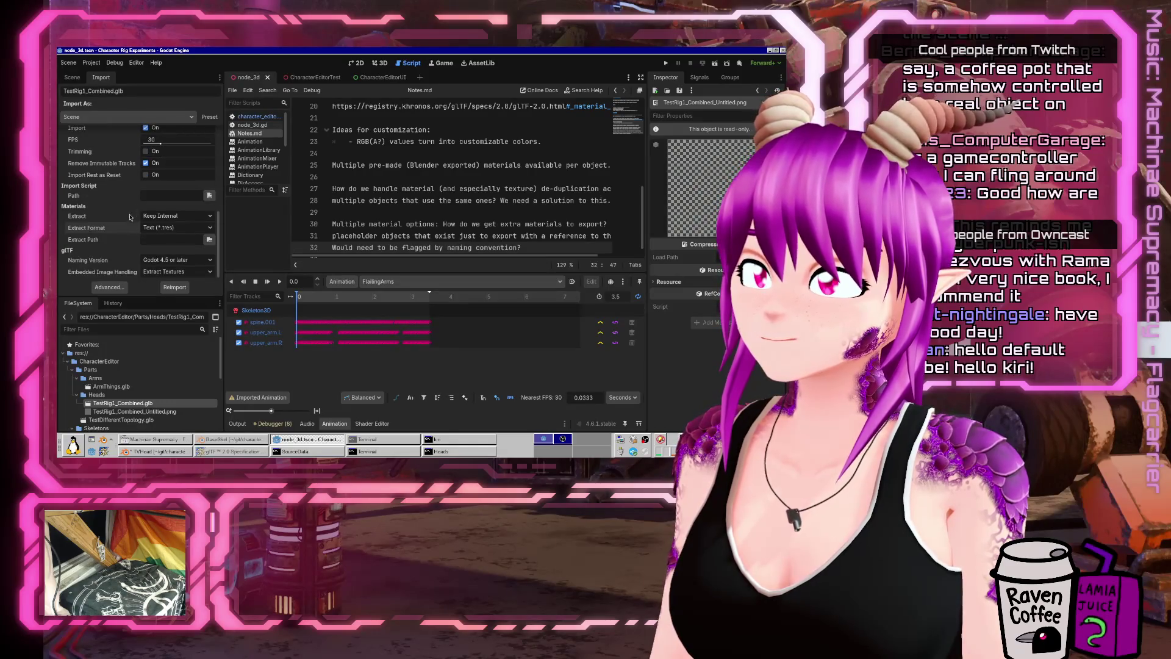
pyautogui.click(149, 240)
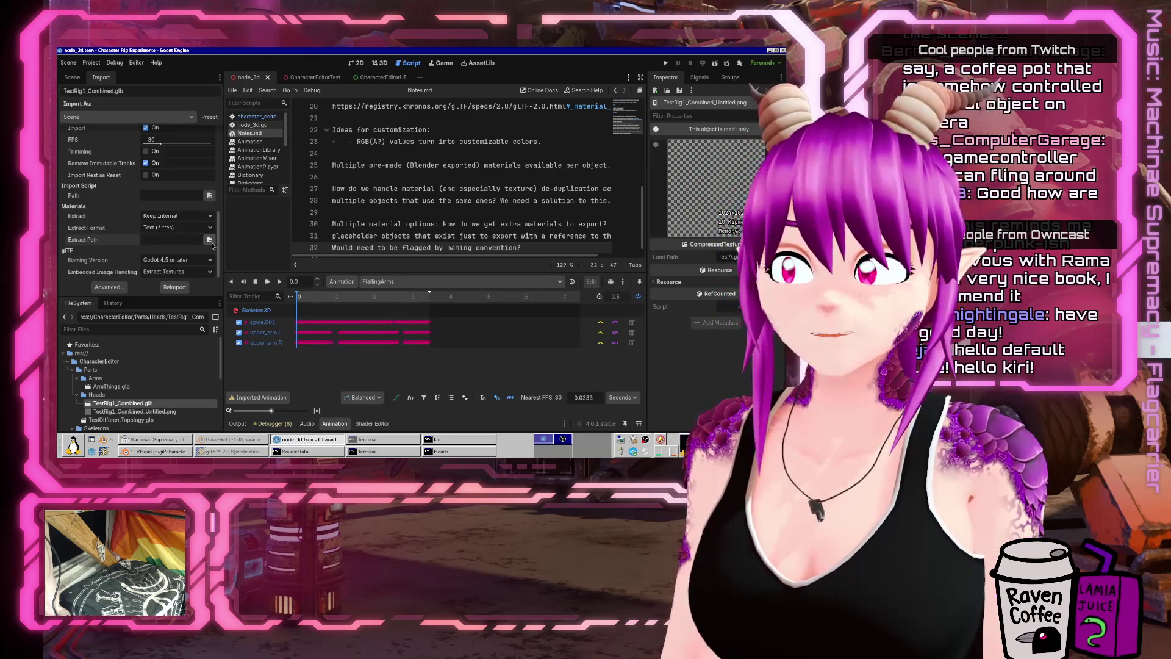
pyautogui.click(201, 215)
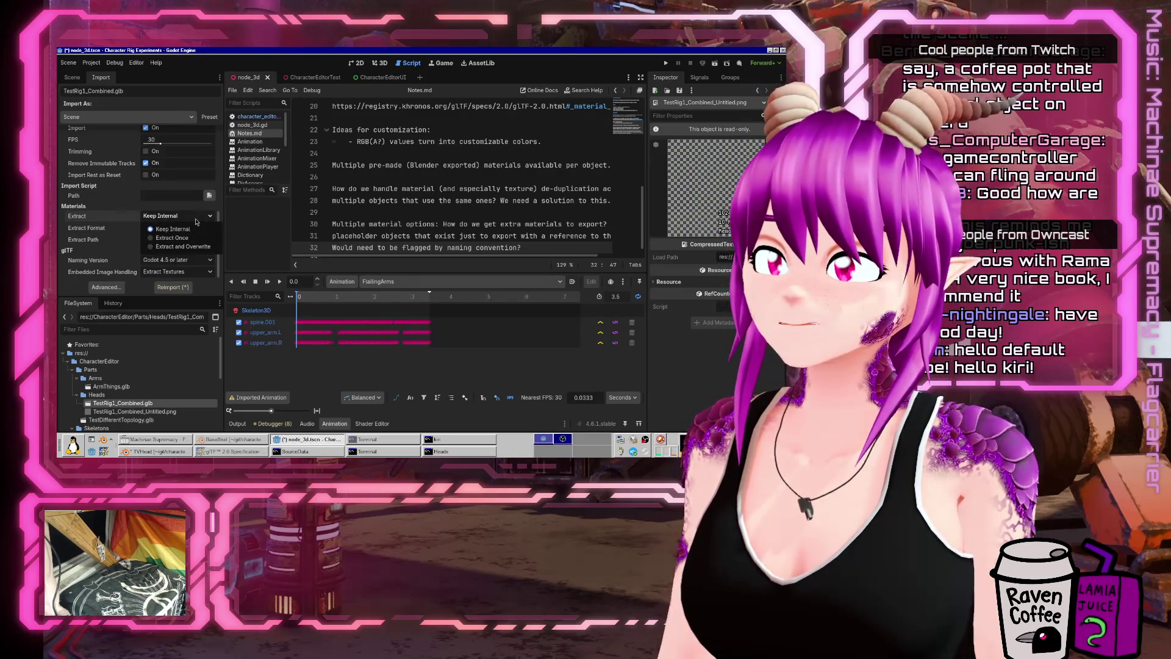
pyautogui.click(194, 228)
pyautogui.click(192, 228)
pyautogui.click(194, 241)
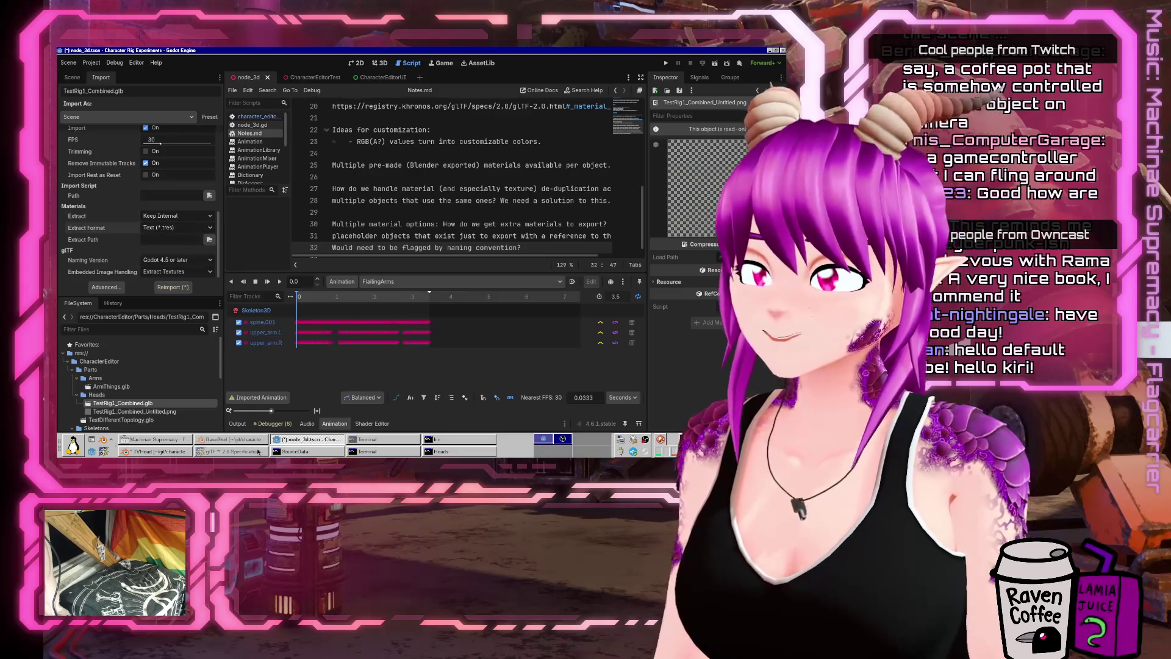
pyautogui.click(256, 450)
# Step: Search DuckDuckGo in a new tab for 'godot gltf don't extract texture'
pyautogui.hotkey('ctrl', 't')
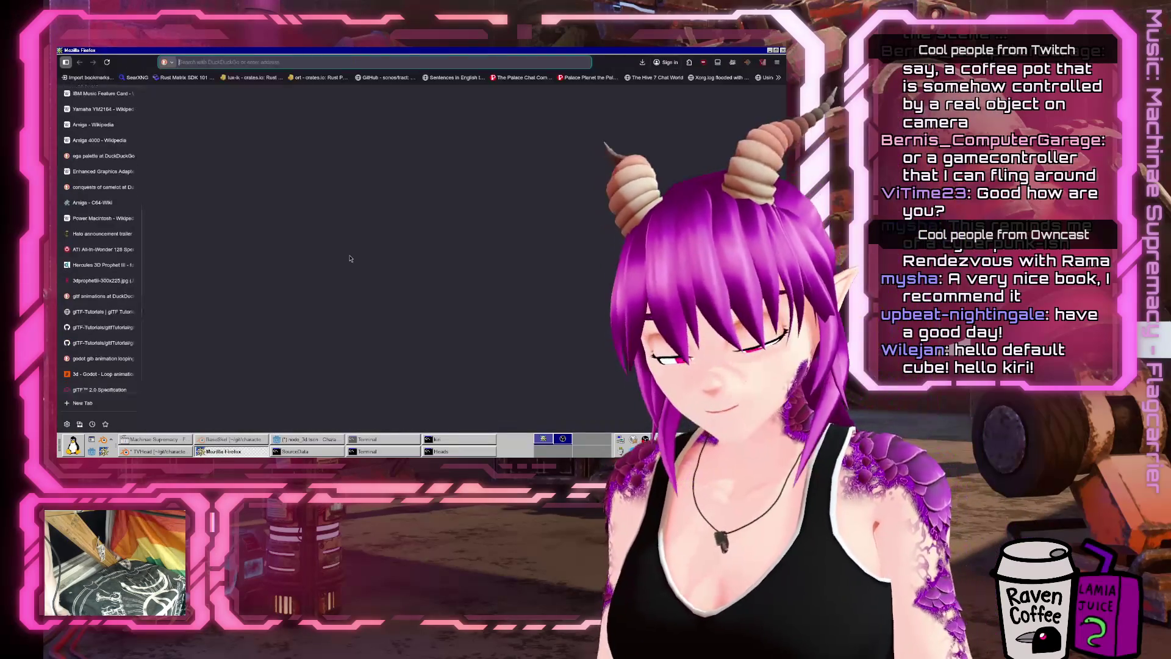
pyautogui.write('godot gltf')
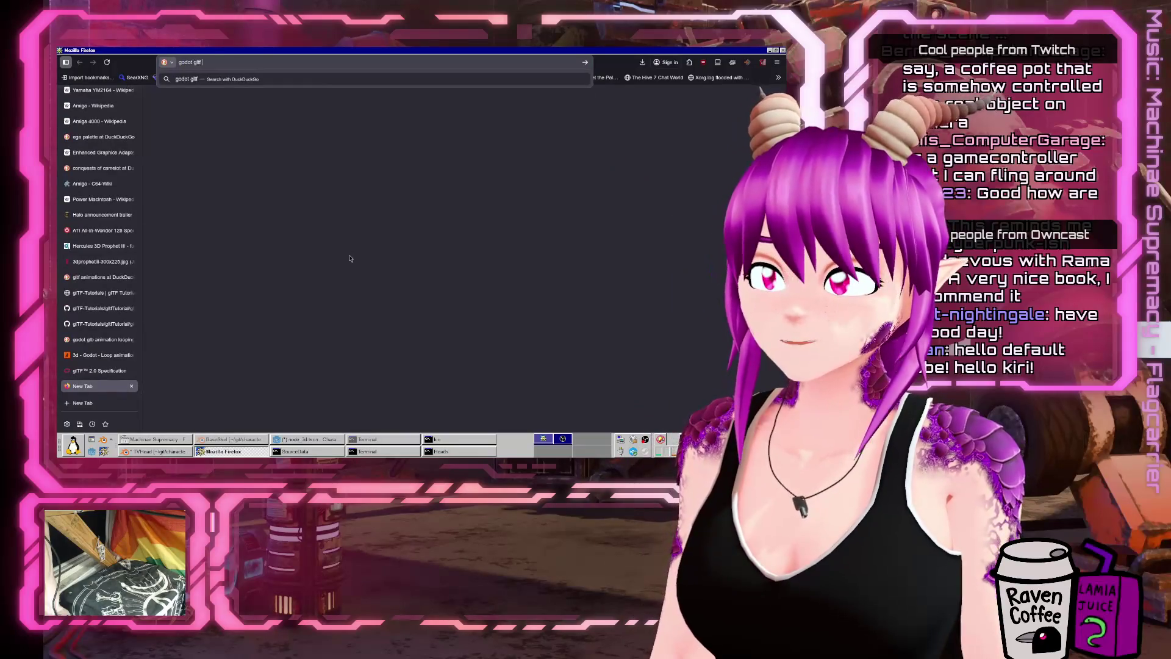
pyautogui.write(" don't extract")
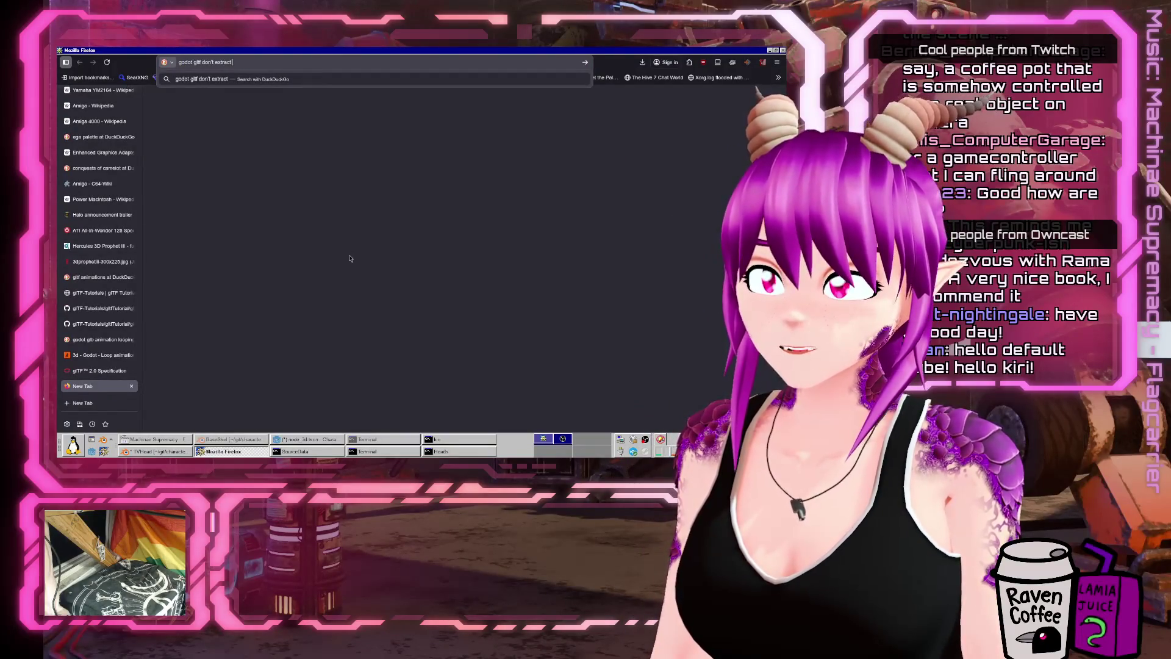
pyautogui.write(' image')
pyautogui.press('Return')
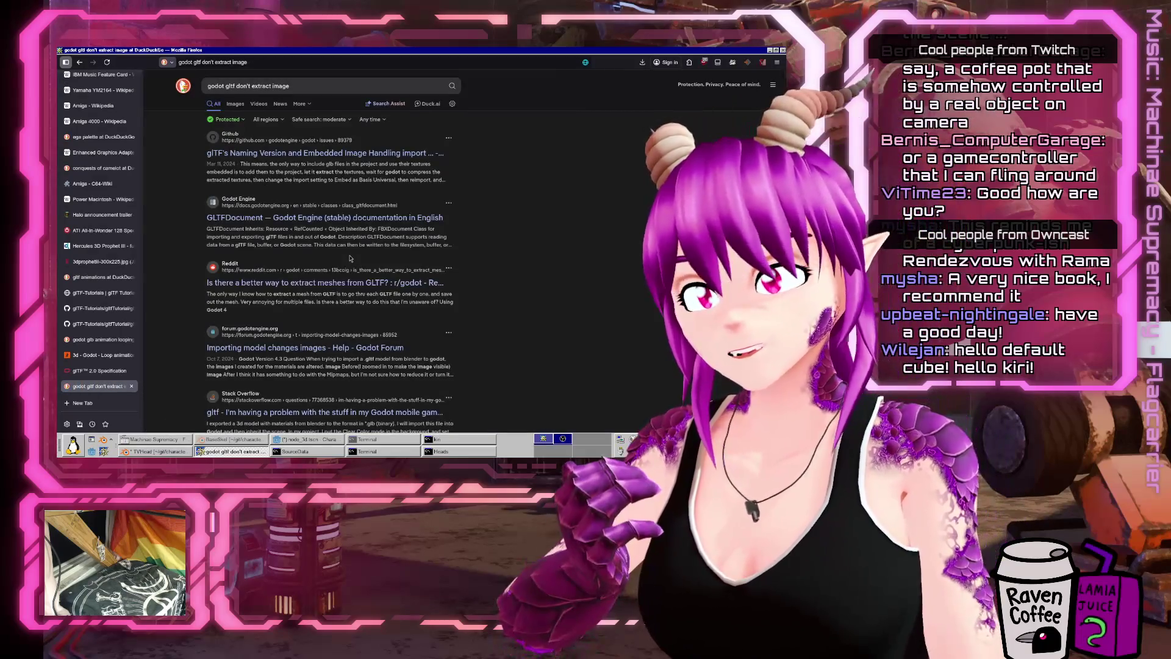
pyautogui.doubleClick(274, 86)
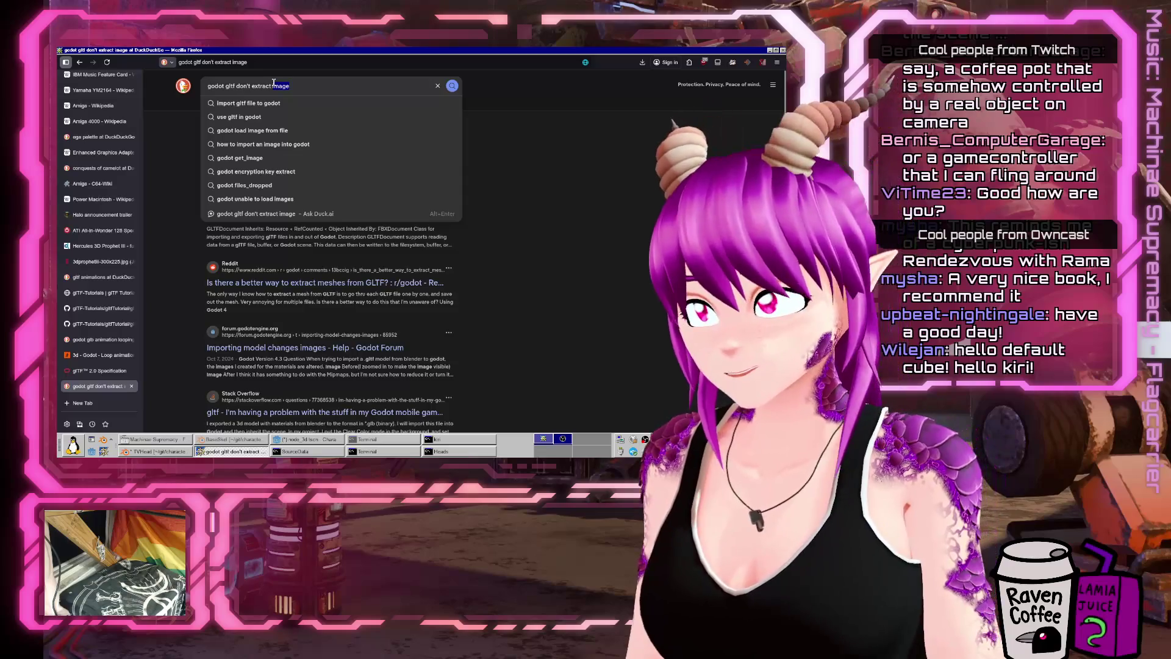
pyautogui.write('texture')
pyautogui.press('Return')
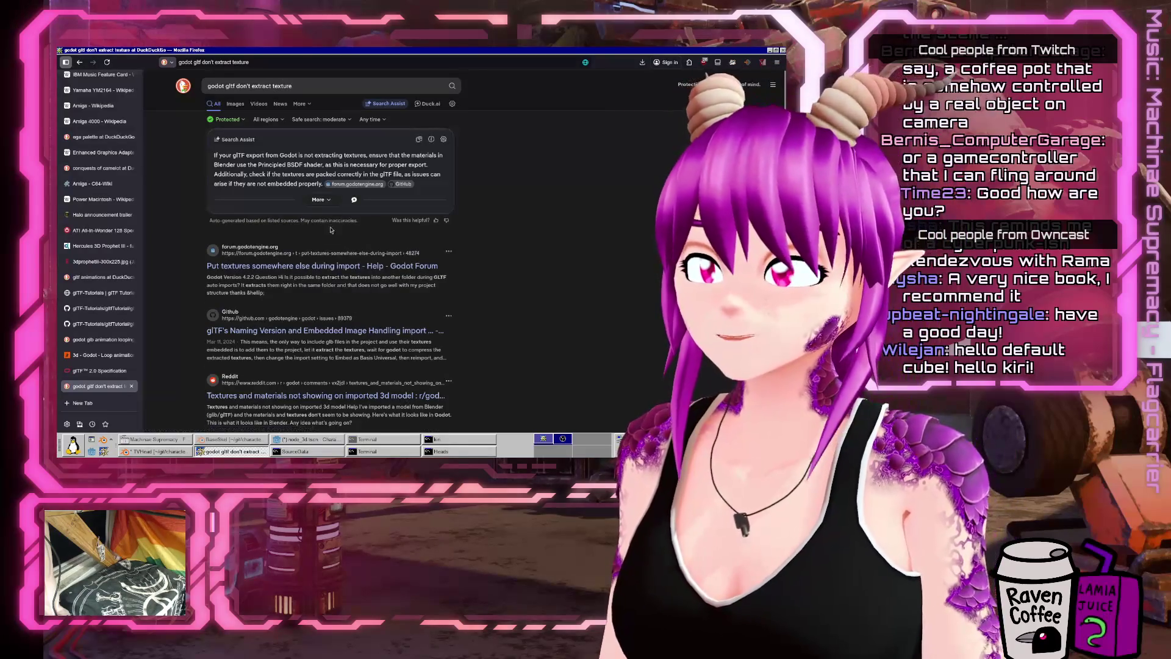
# Step: Open the Godot Forum thread 'Put textures somewhere else during import' in a background tab and view it
pyautogui.middleClick(327, 267)
pyautogui.scroll(-3, 342, 226)
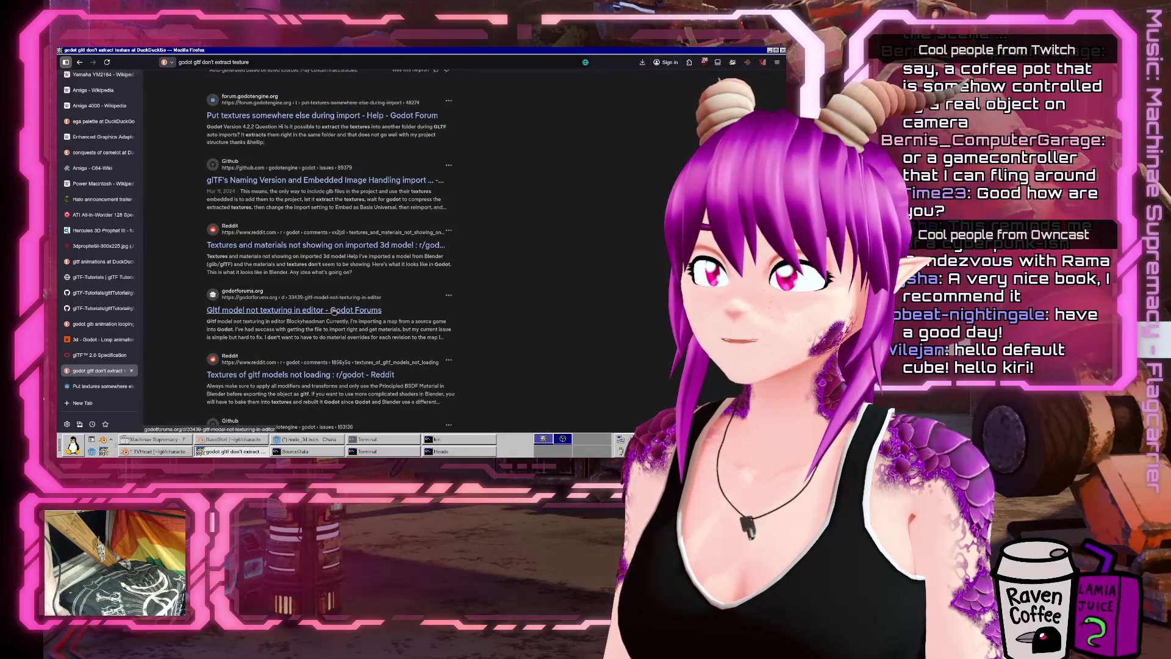
pyautogui.hotkey('ctrl', 'Tab')
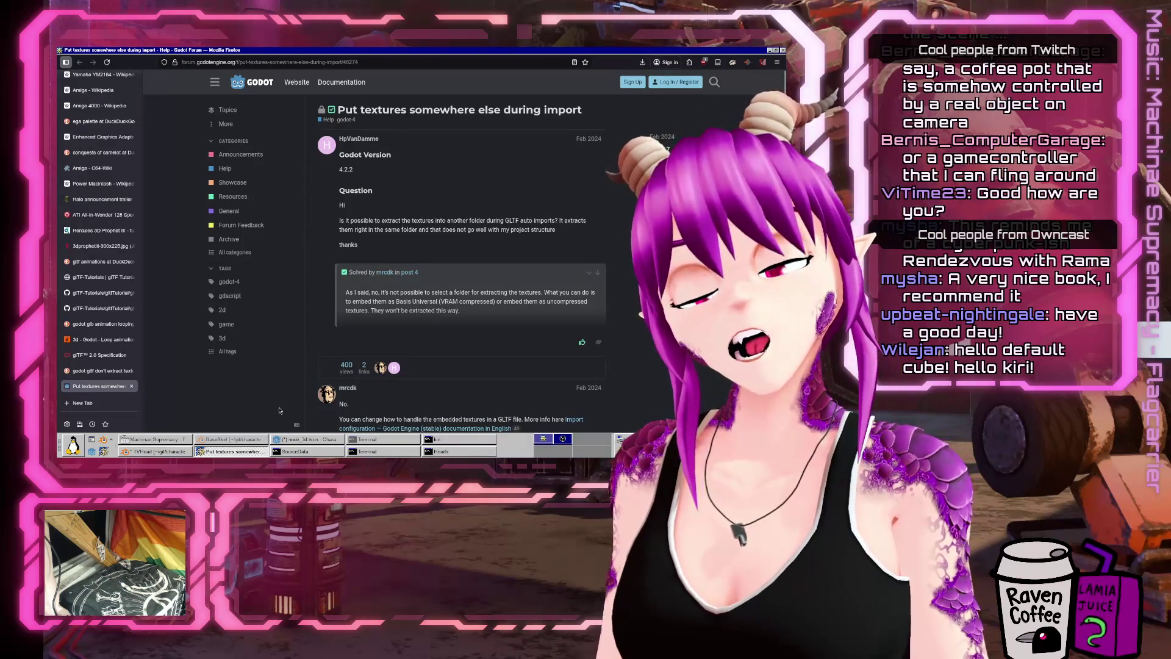
# Step: Follow the forum reply's link to the Godot Docs Import configuration page
pyautogui.scroll(-4, 434, 353)
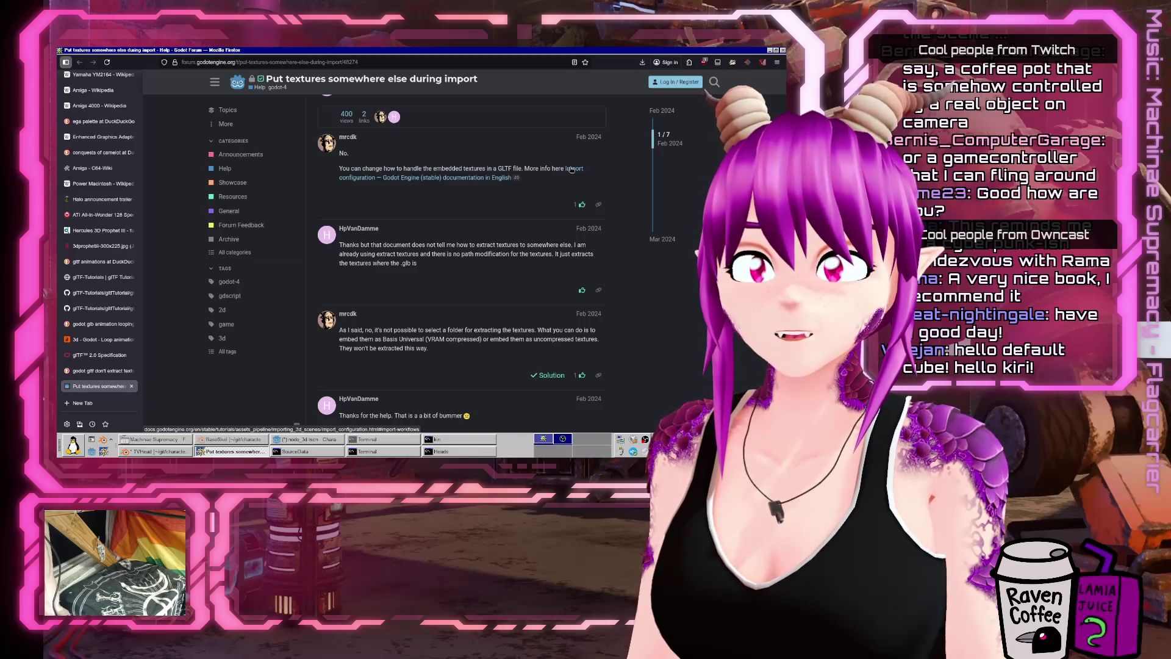
pyautogui.click(430, 178)
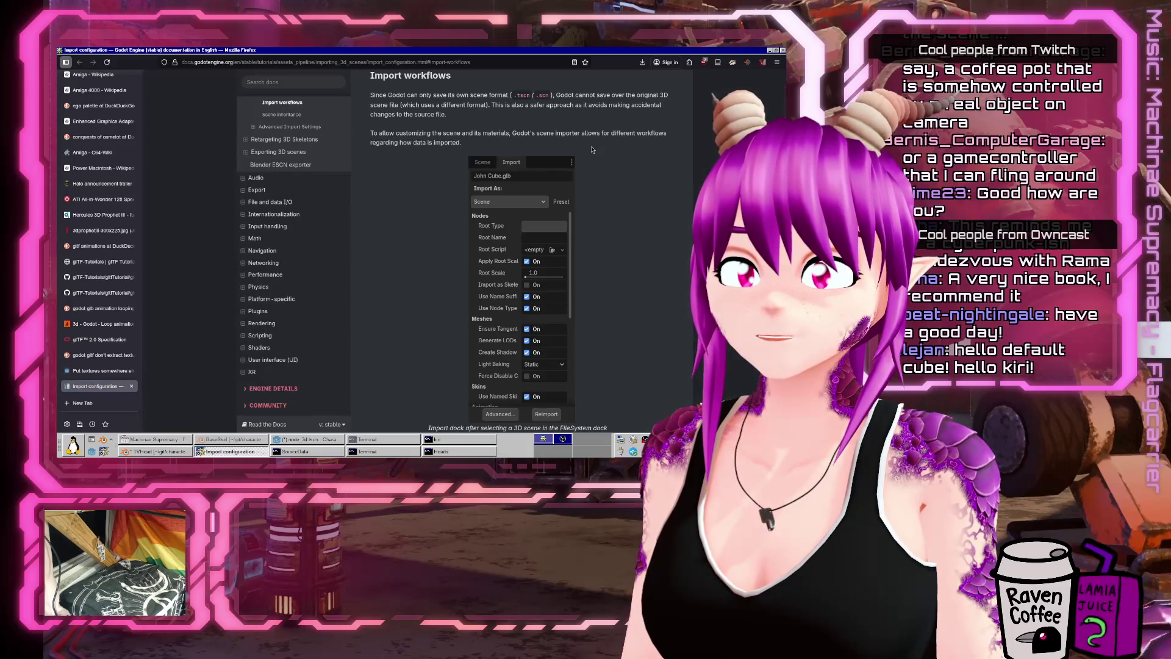
pyautogui.scroll(-4, 620, 264)
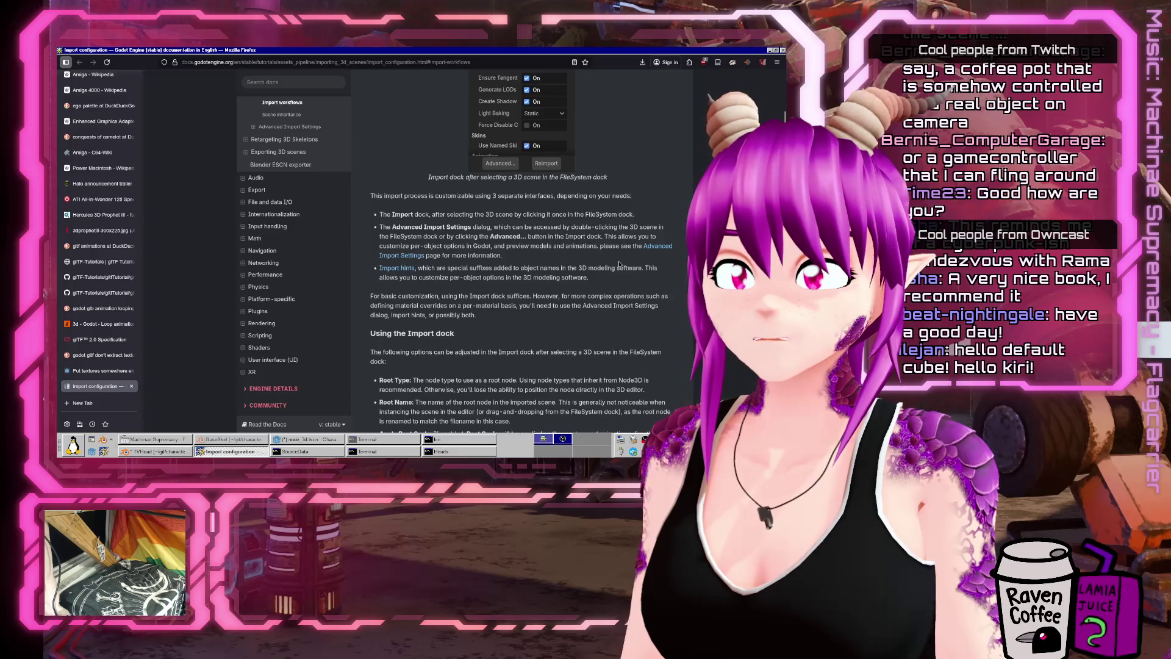
pyautogui.scroll(-3, 620, 265)
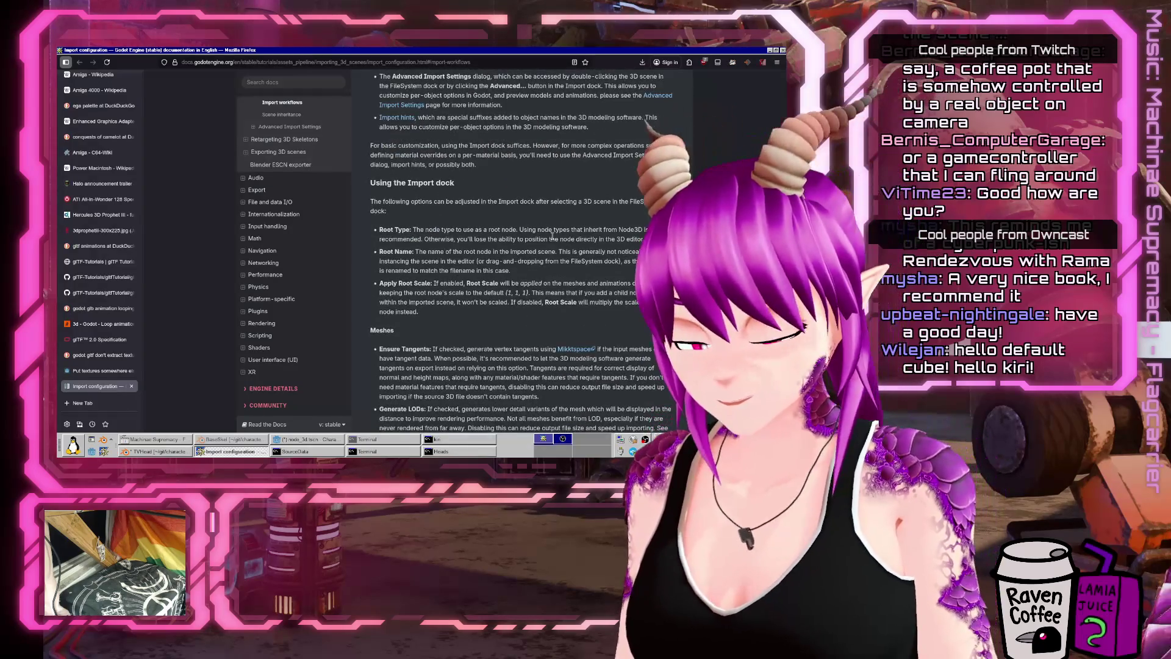
# Step: Find 'texture' on the page, read the glTF Embedded Texture Handling section, and return to Godot
pyautogui.hotkey('ctrl', 'f')
pyautogui.write('texture')
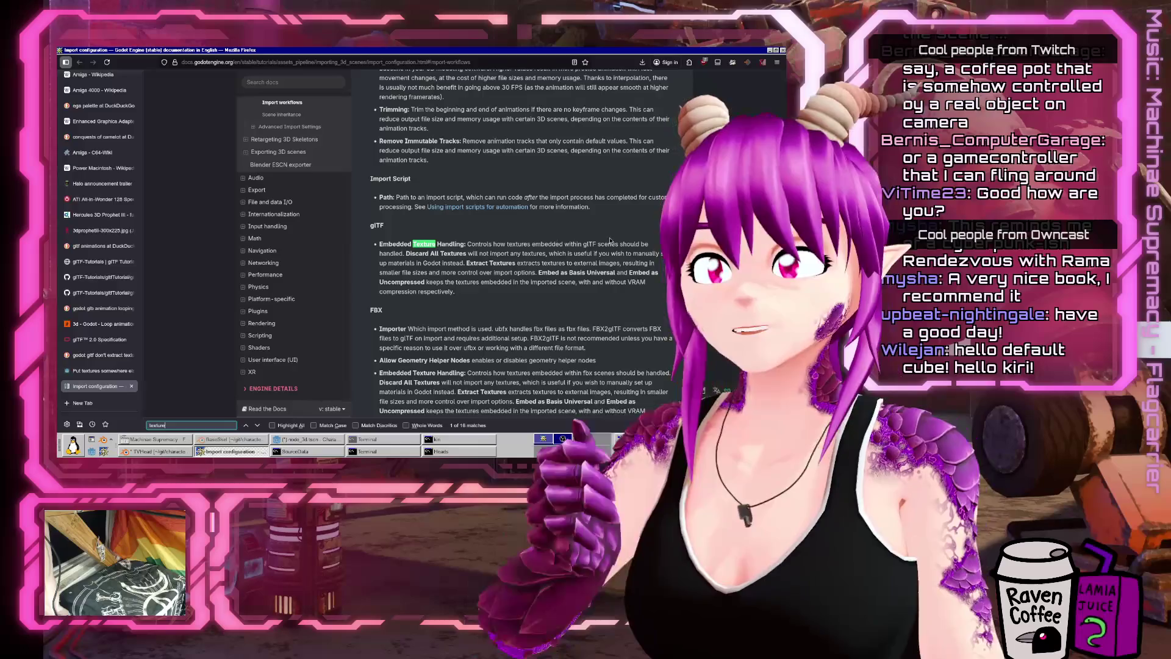
pyautogui.scroll(12, 421, 275)
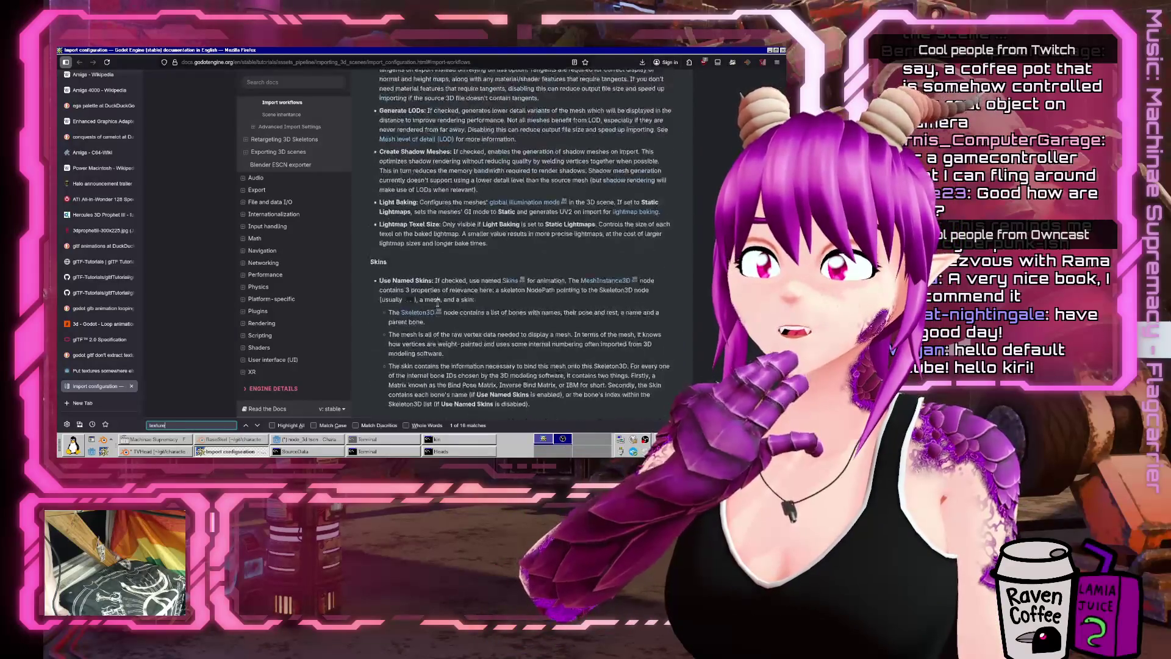
pyautogui.scroll(6, 437, 303)
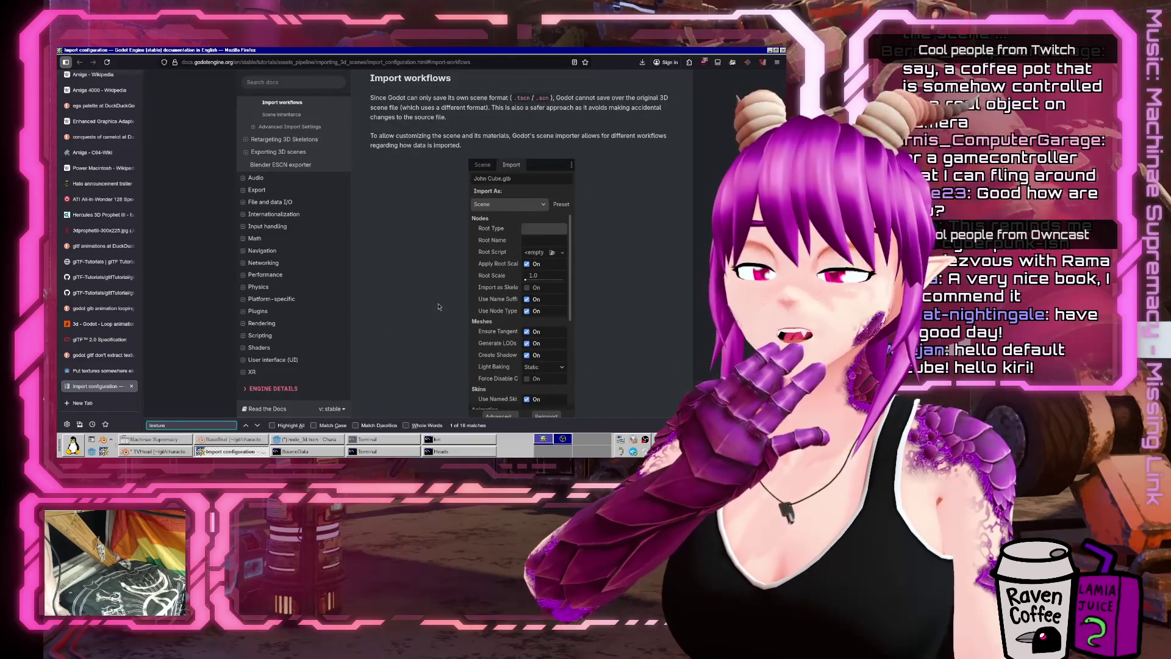
pyautogui.scroll(-15, 438, 306)
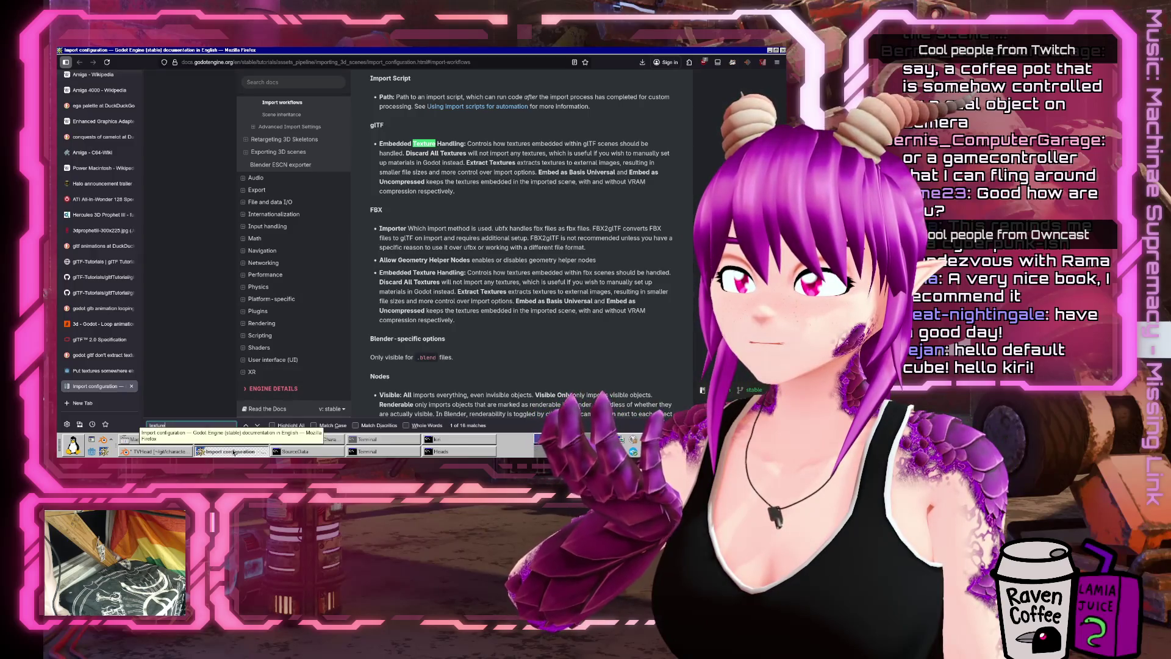
pyautogui.click(319, 440)
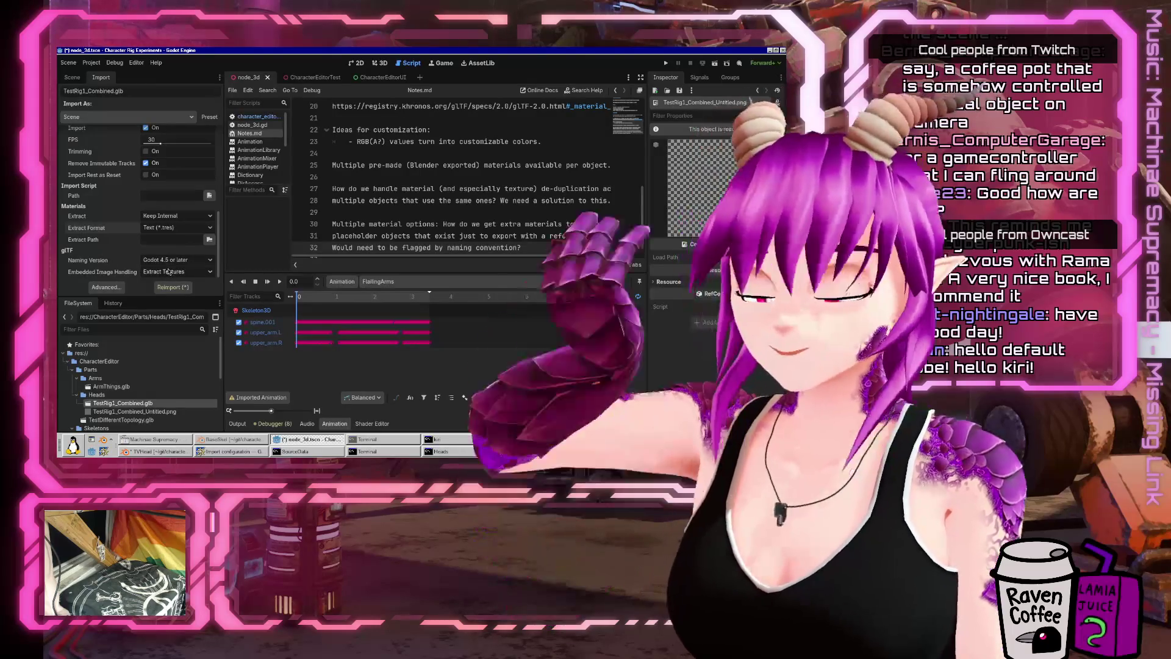
# Step: Set Embedded Image Handling to Embed as Uncompressed and reimport TestRig1_Combined.glb
pyautogui.click(168, 272)
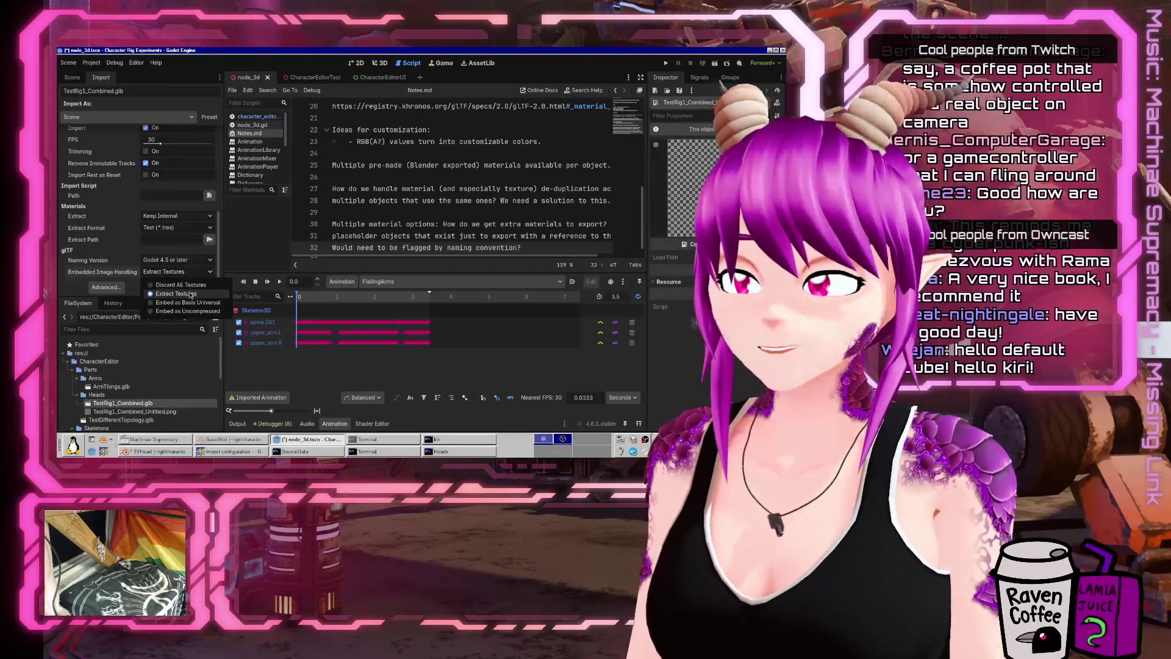
pyautogui.click(182, 266)
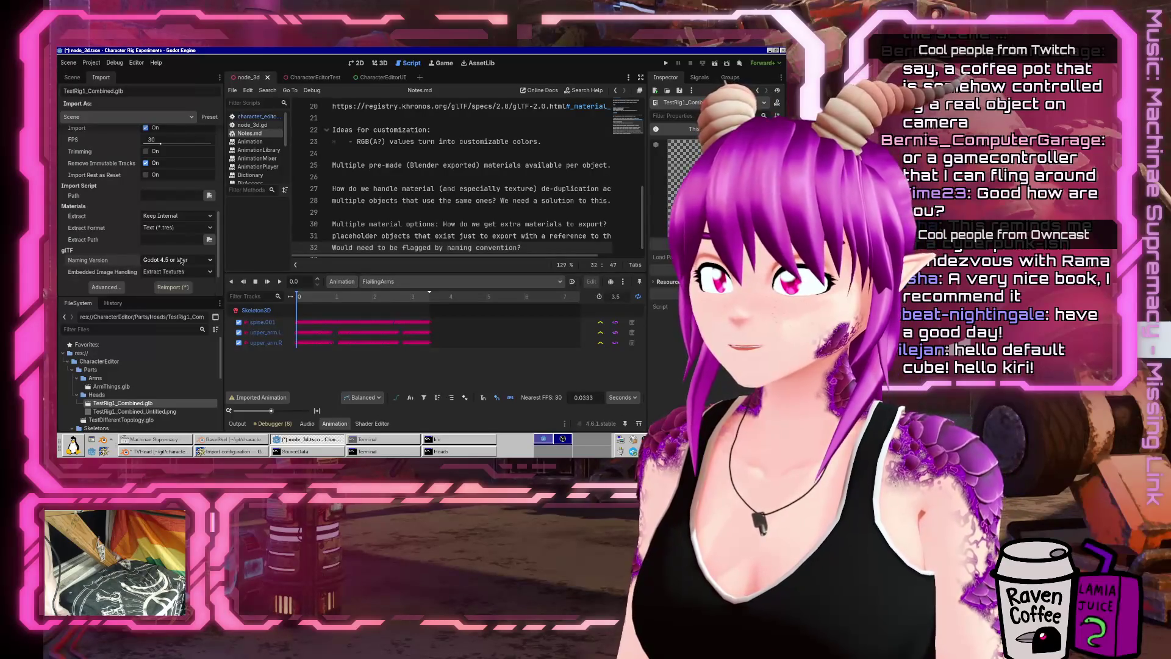
pyautogui.click(186, 275)
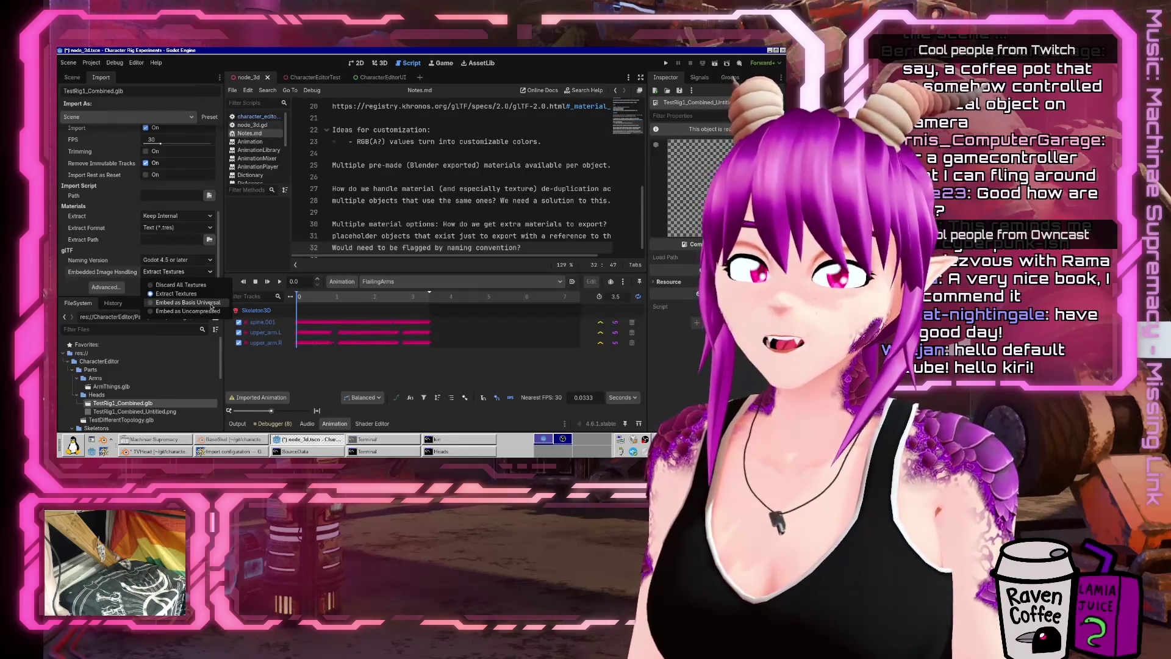
pyautogui.click(194, 311)
pyautogui.click(170, 290)
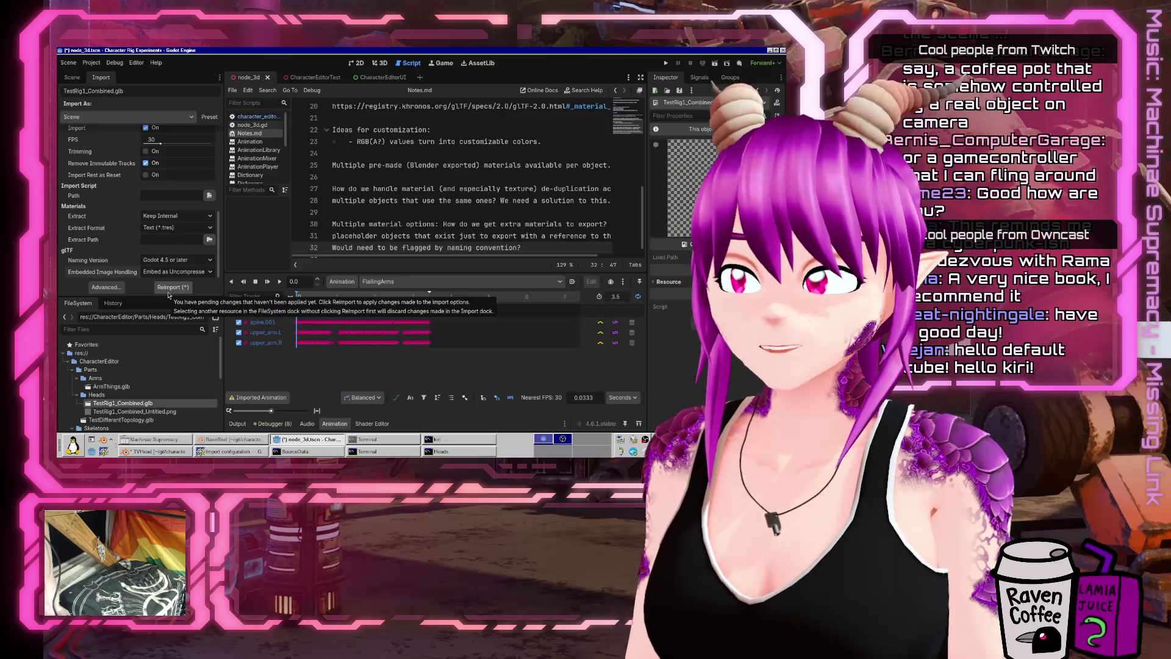
# Step: Inspect the PNG texture's import options, then preview and close the glb's Advanced import settings
pyautogui.click(149, 412)
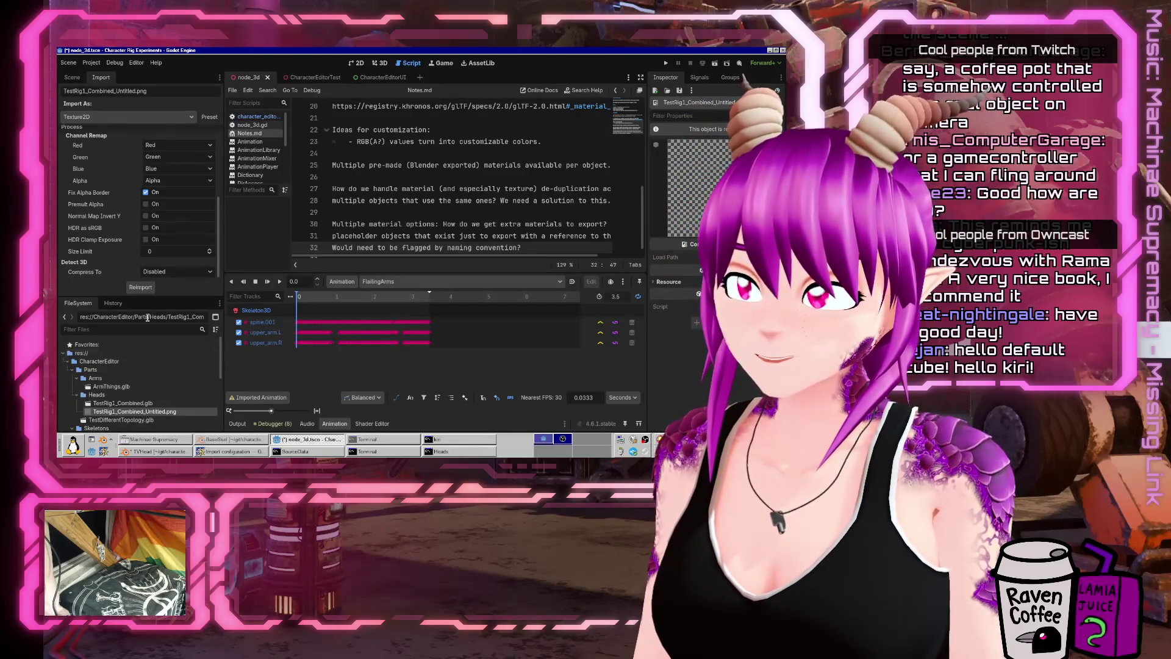
pyautogui.click(122, 404)
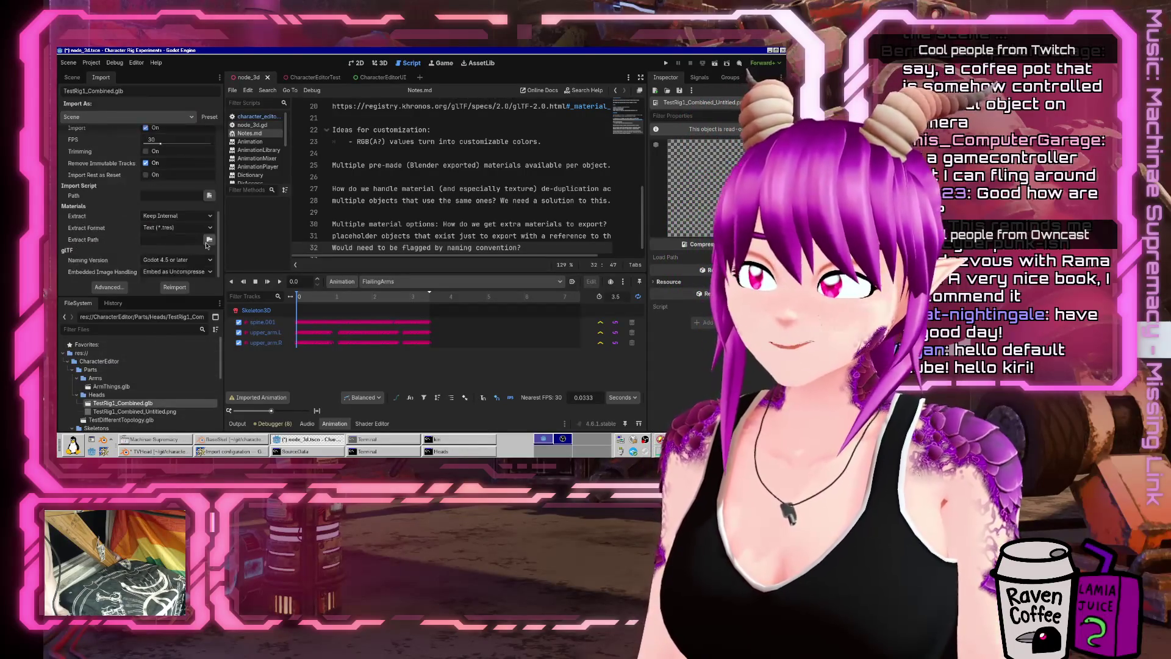
pyautogui.doubleClick(147, 405)
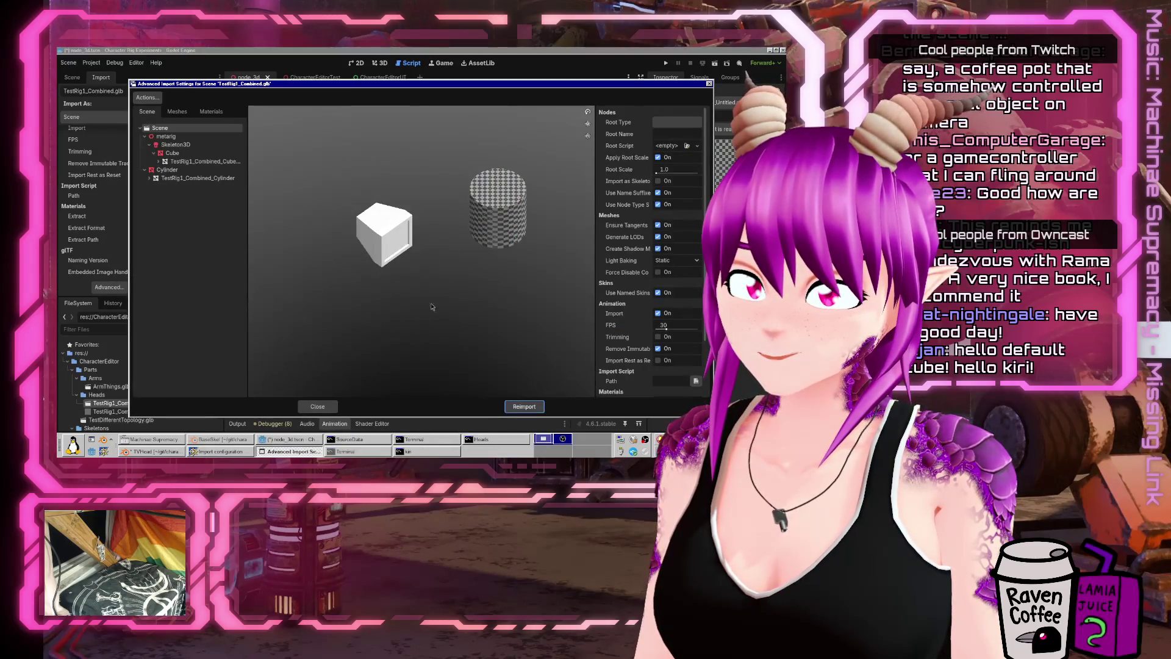
pyautogui.click(317, 405)
# Step: Extend the Notes.md texture note with '-> Embedddd Image Handling' after the glTF import path
pyautogui.scroll(-1, 577, 208)
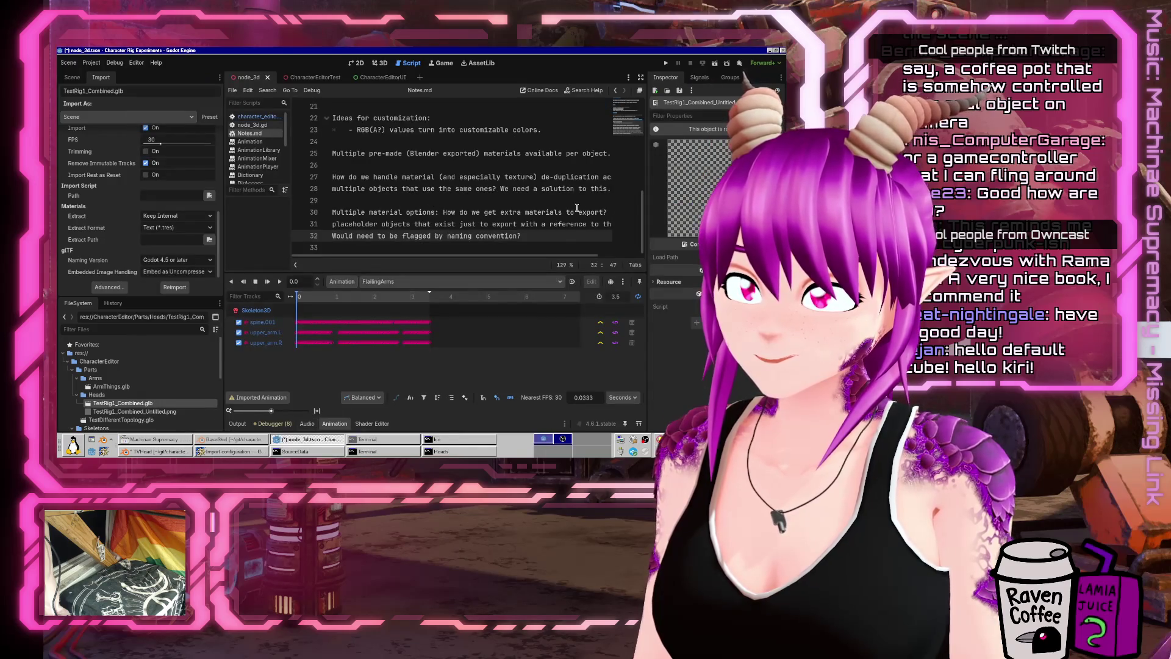
pyautogui.press('Return')
pyautogui.press('Return')
pyautogui.write('T')
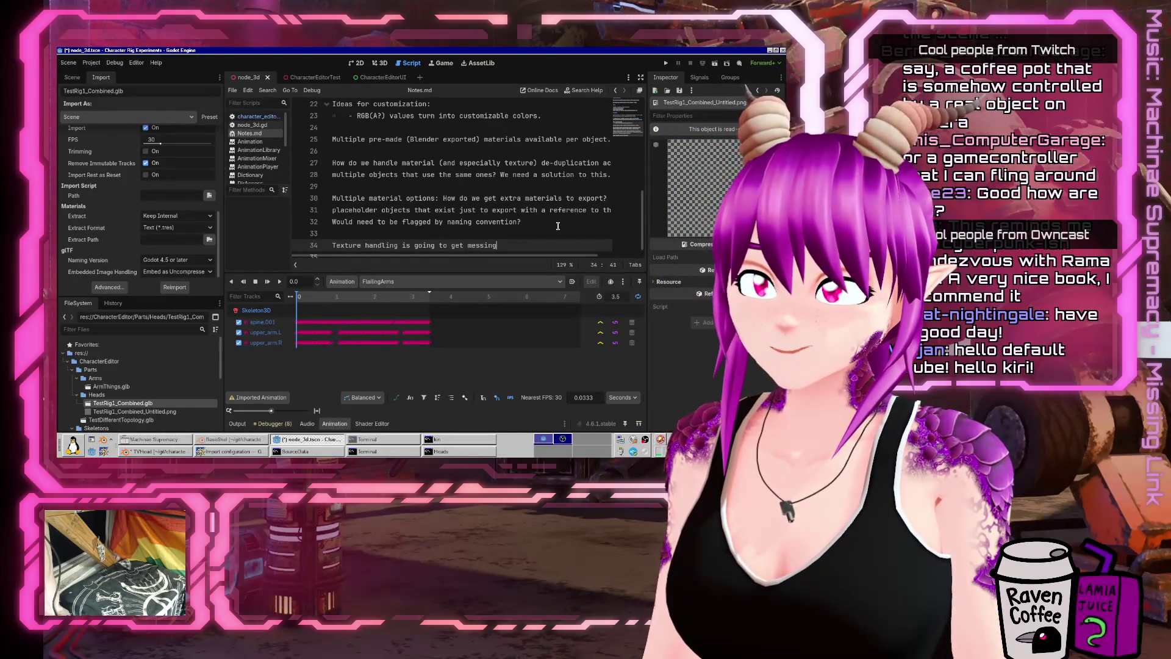
pyautogui.write('y. We can only set')
pyautogui.scroll(-1, 557, 226)
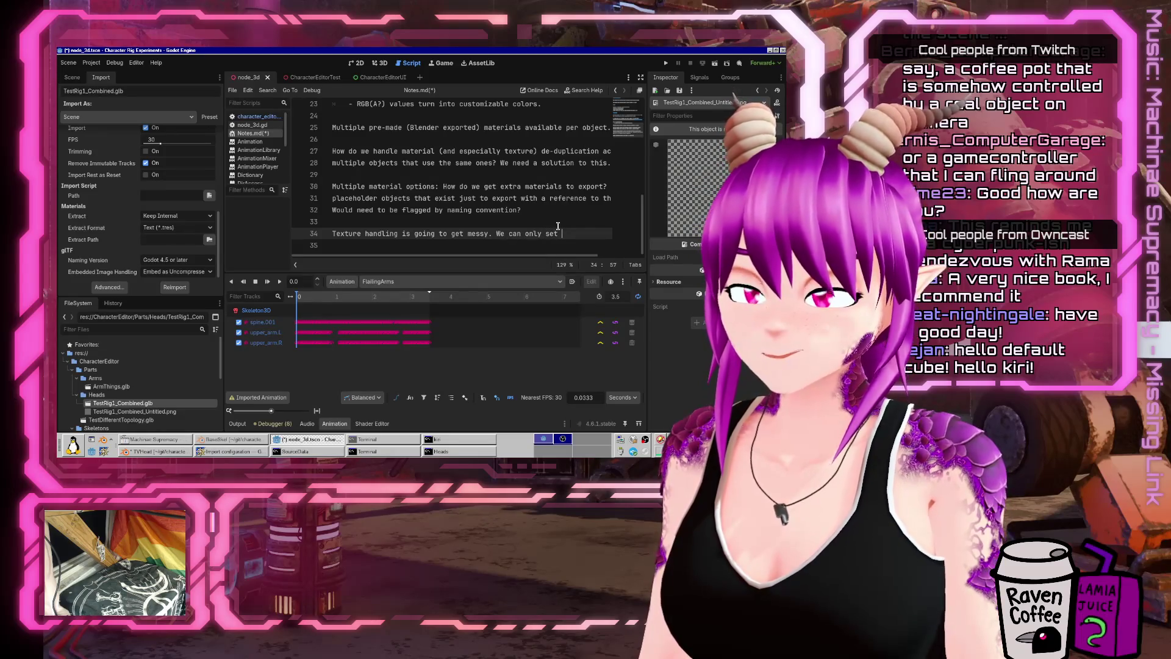
pyautogui.press('BackSpace')
pyautogui.press('BackSpace')
pyautogui.press('BackSpace')
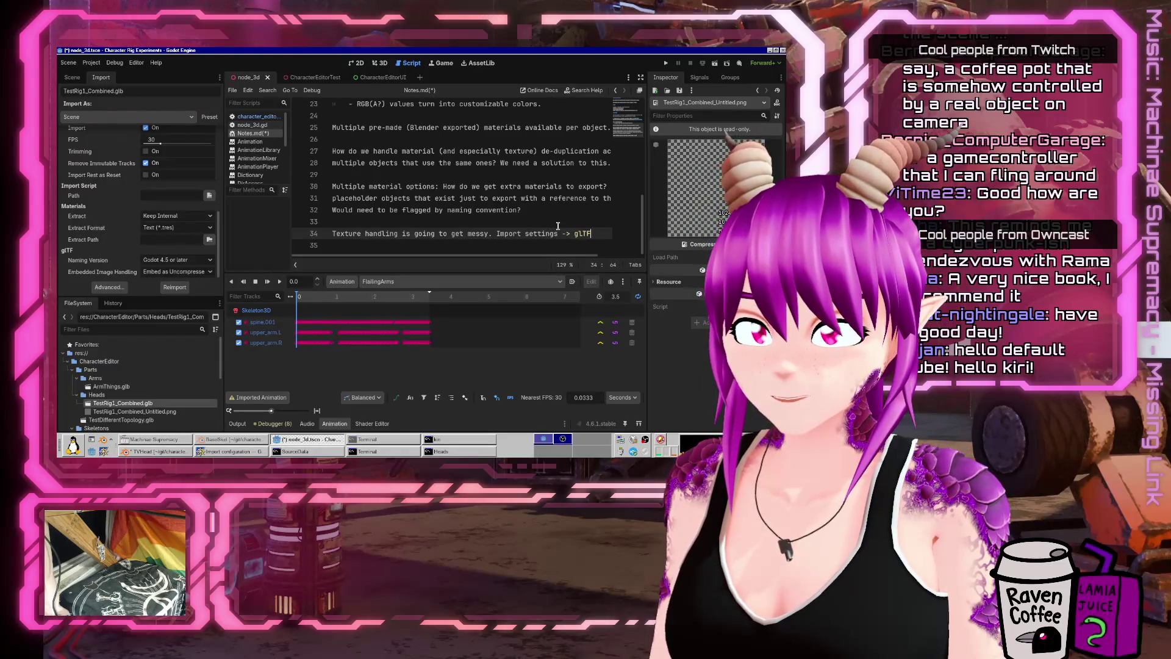
pyautogui.write('-> ')
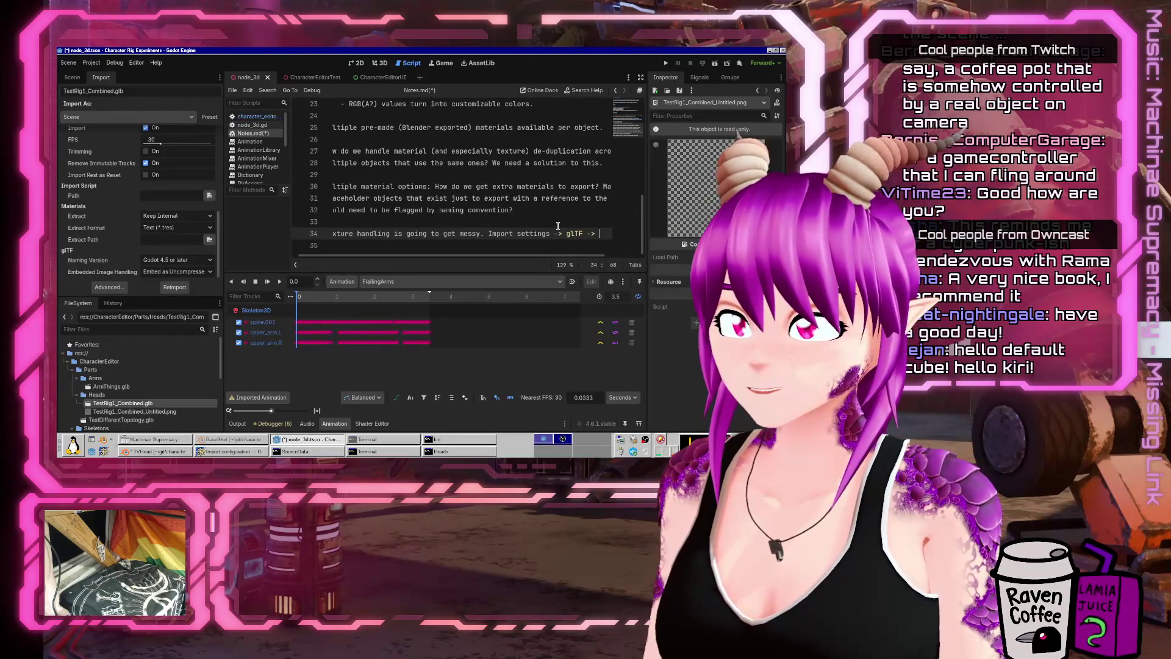
pyautogui.write('Embe')
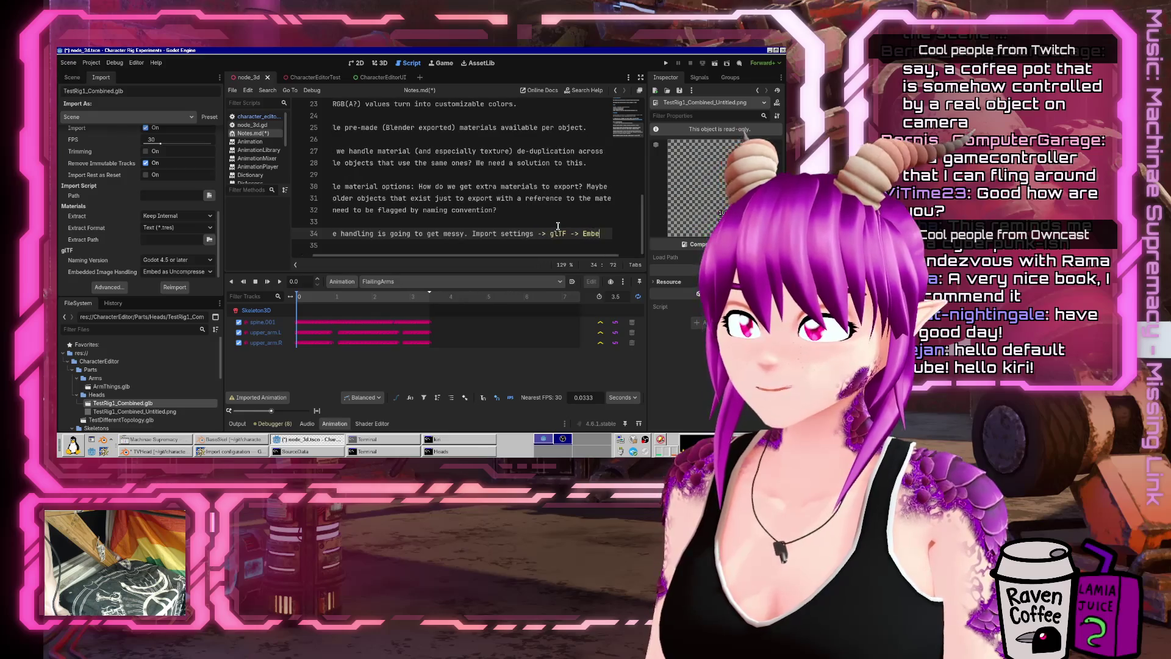
pyautogui.write('dddd Image H')
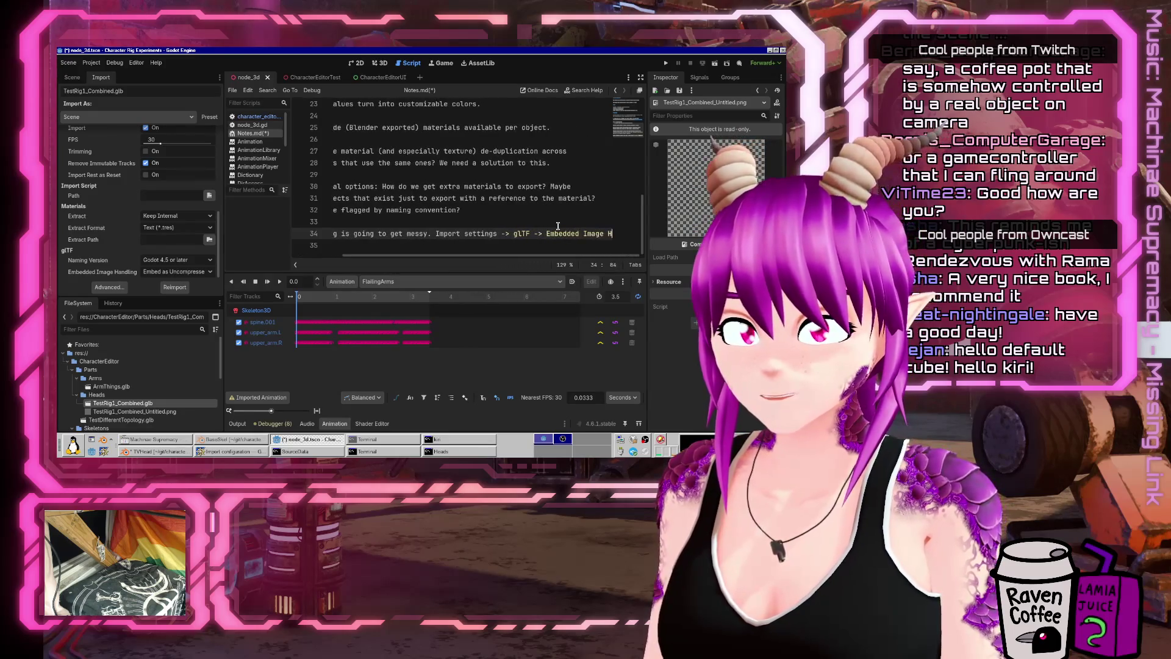
pyautogui.write('andling')
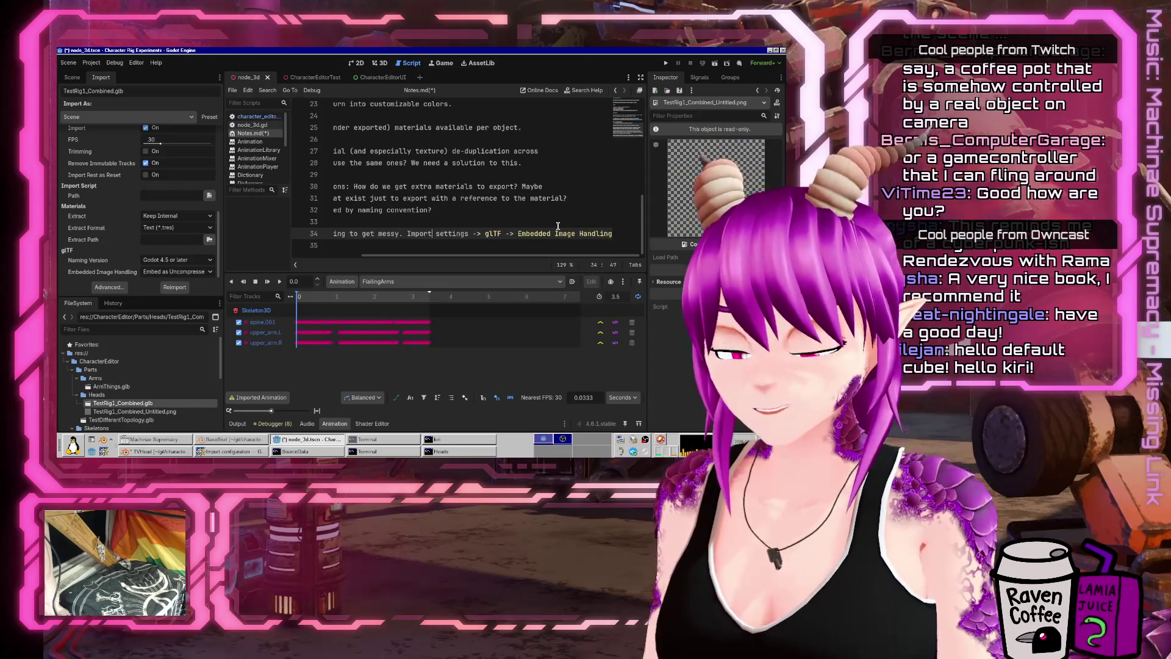
# Step: Prefix the note with 'Check', end it with a period, and save Notes.md
pyautogui.hotkey('ctrl', 'Right')
pyautogui.hotkey('ctrl', 'Right')
pyautogui.write('Check')
pyautogui.press('End')
pyautogui.write('.')
pyautogui.hotkey('ctrl', 's')
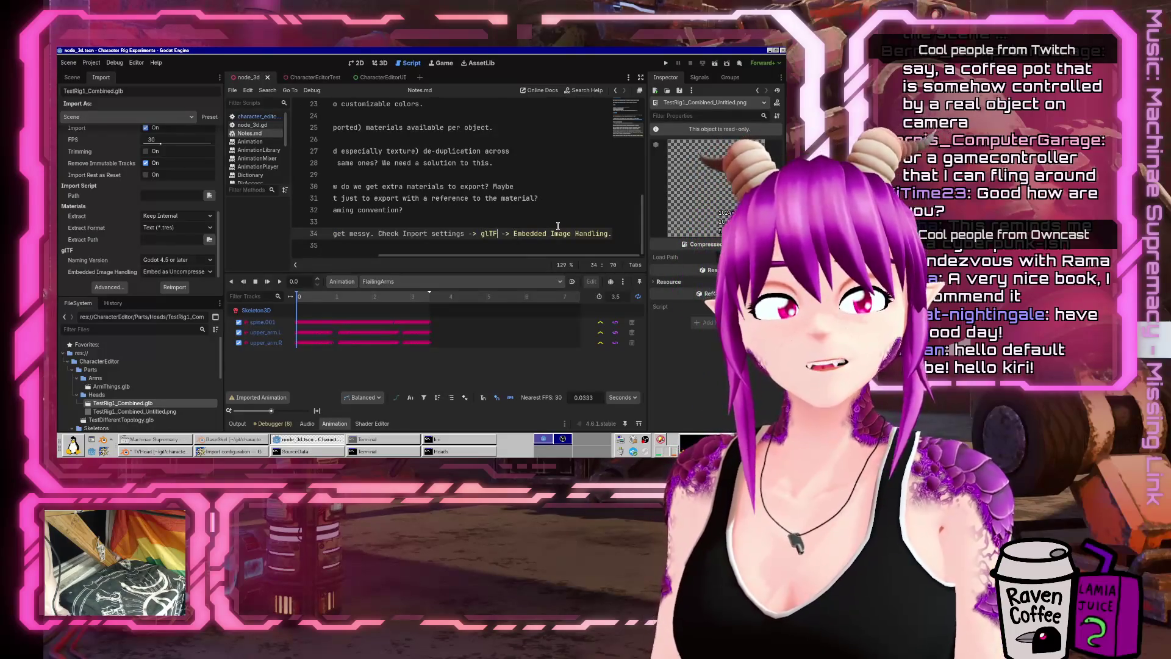
# Step: Remove the arrow after glTF and move 'Image Handling.' onto its own line
pyautogui.press('Right')
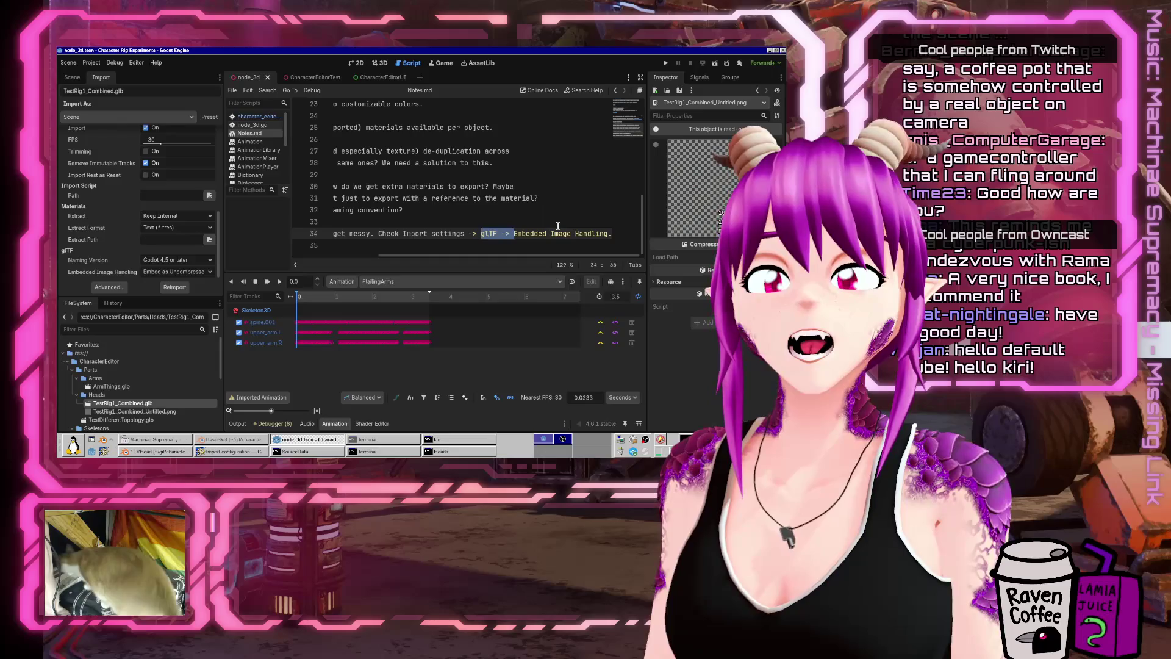
pyautogui.press('Delete')
pyautogui.press('Delete')
pyautogui.press('Delete')
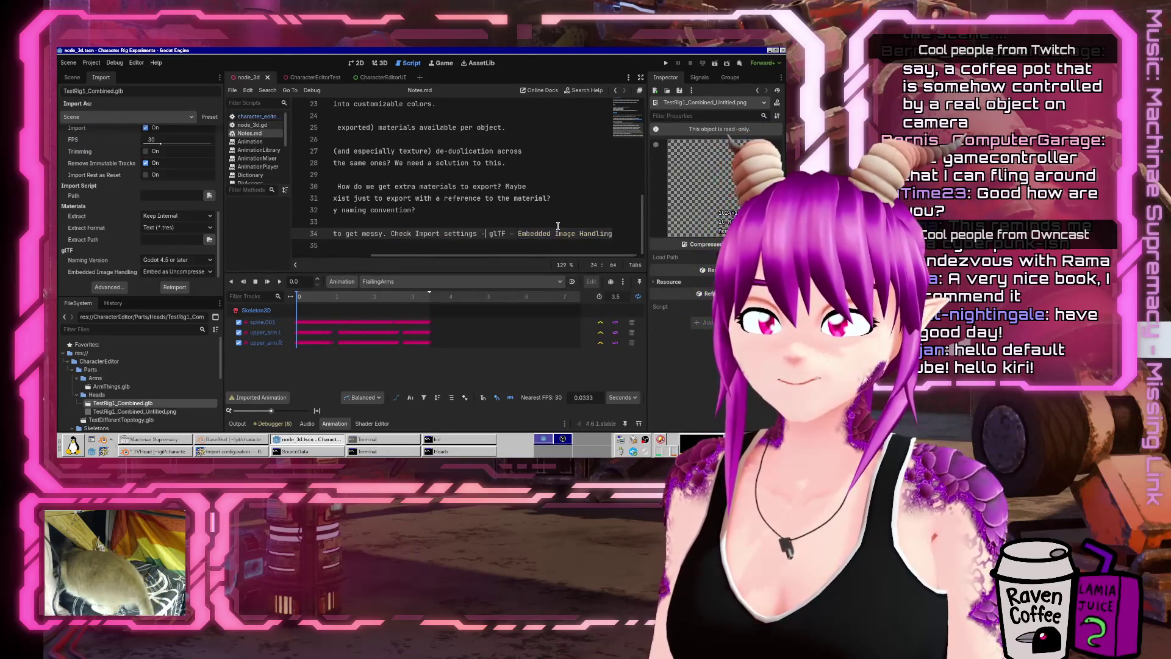
pyautogui.press('Down')
pyautogui.press('Left')
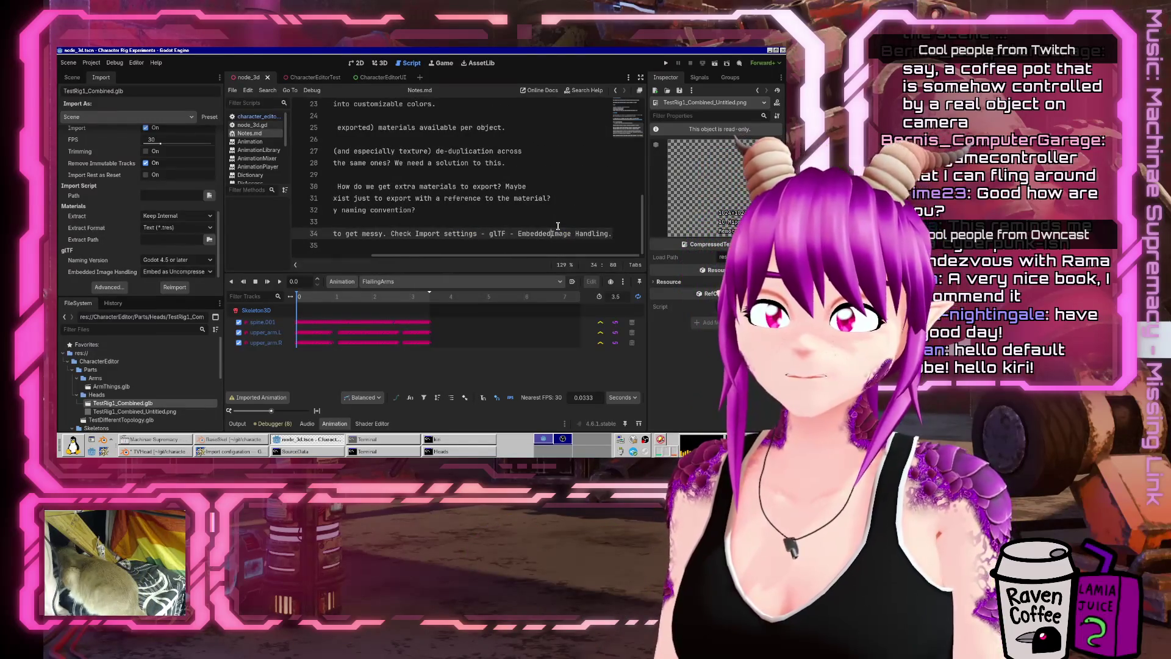
pyautogui.press('Return')
pyautogui.click(91, 62)
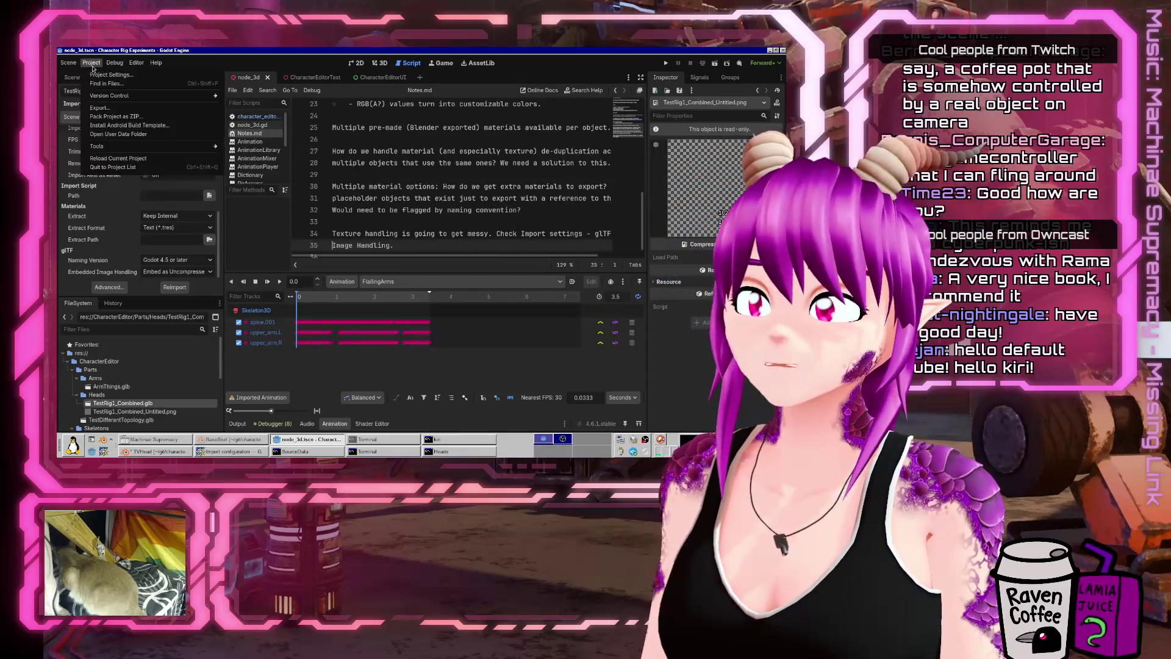
pyautogui.click(95, 74)
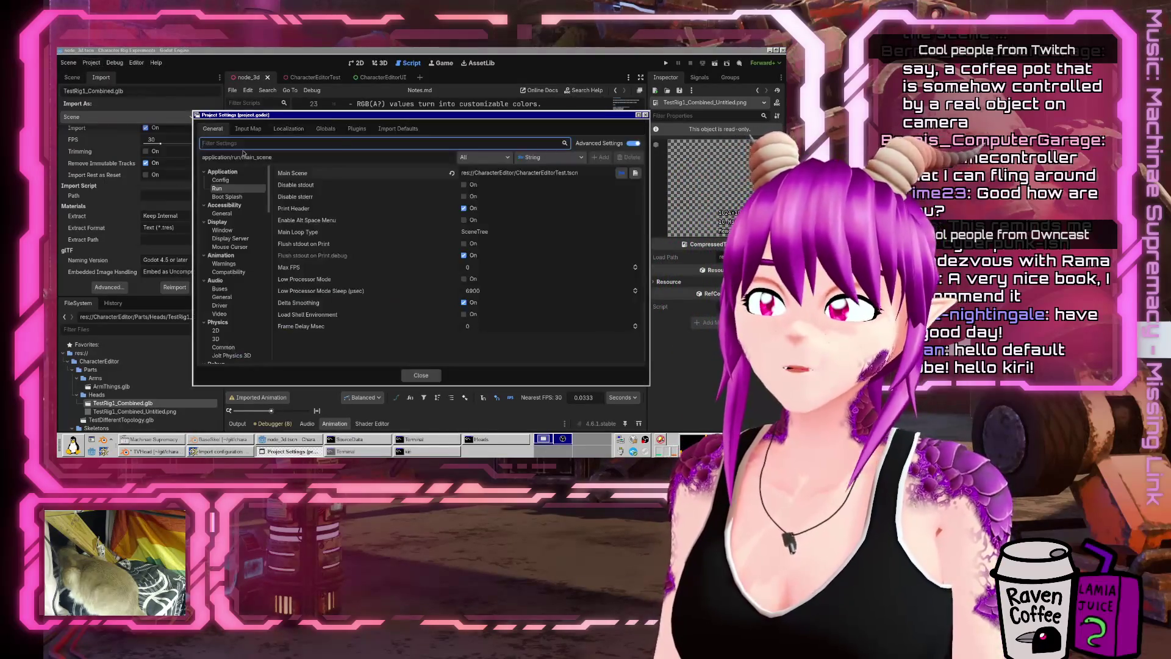
pyautogui.click(257, 141)
pyautogui.write('gltf')
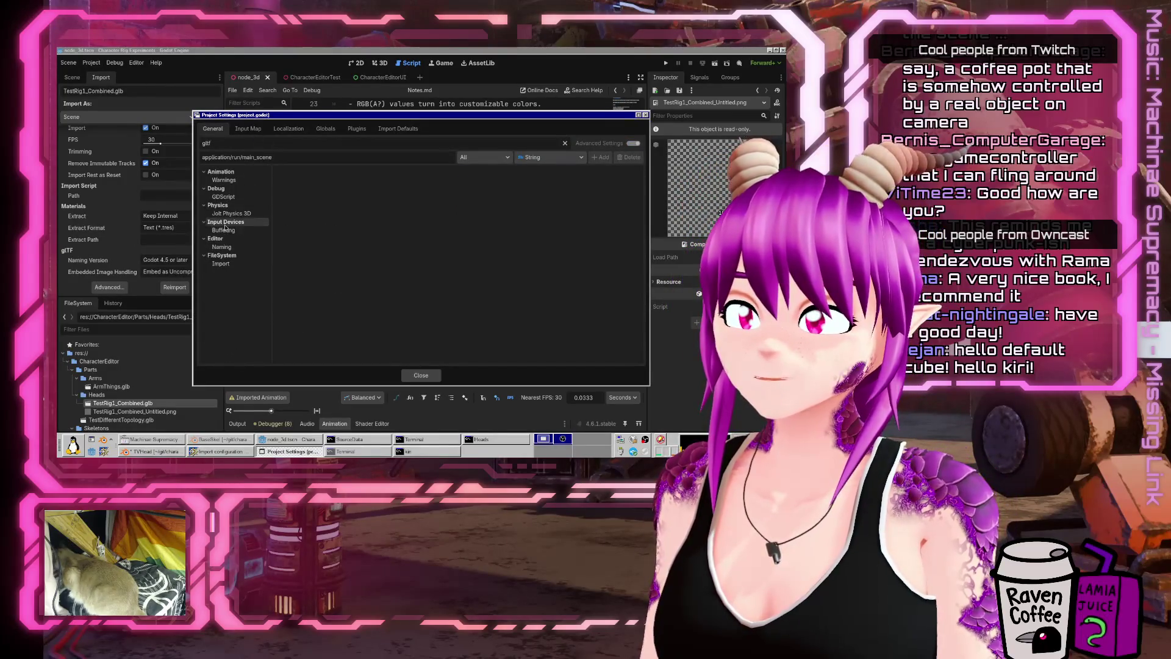
pyautogui.click(420, 375)
pyautogui.click(136, 63)
pyautogui.click(156, 83)
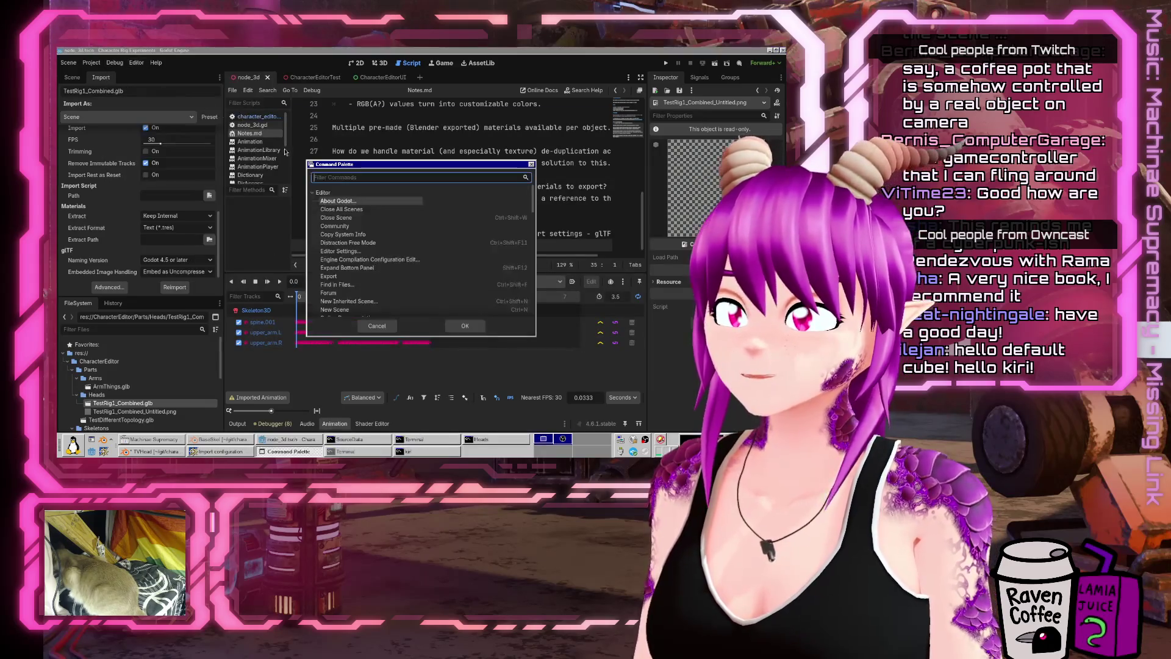
pyautogui.write('gltf')
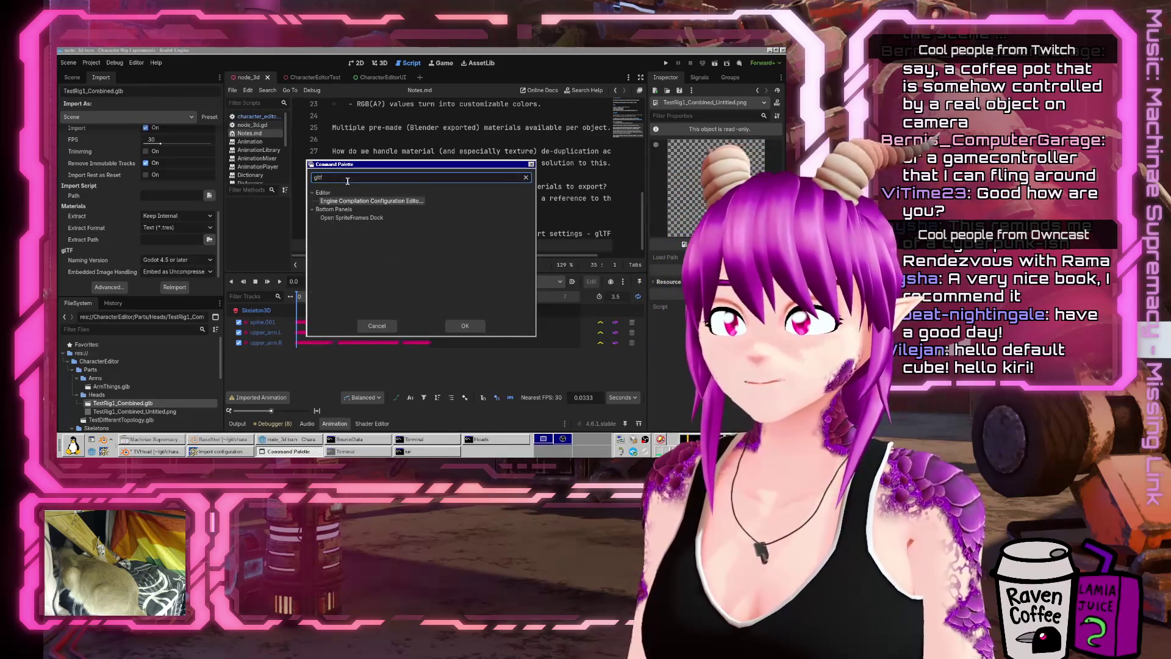
pyautogui.click(368, 326)
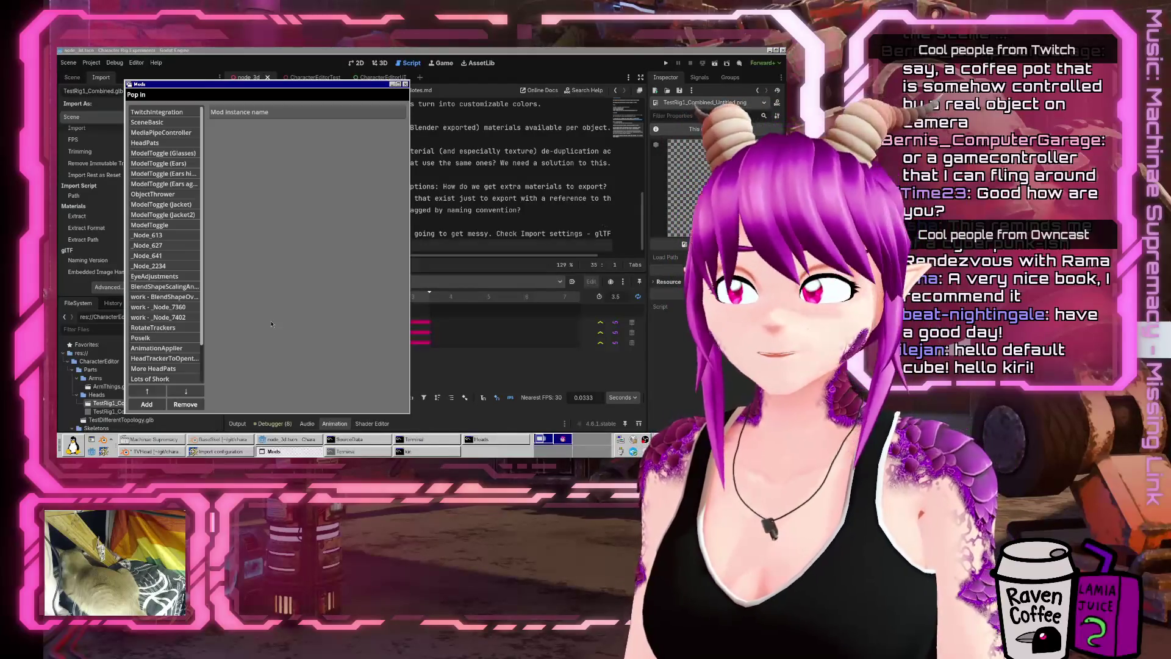
# Step: Add the HOTAS mod in the SnekStudio Mods window
pyautogui.scroll(-2, 165, 287)
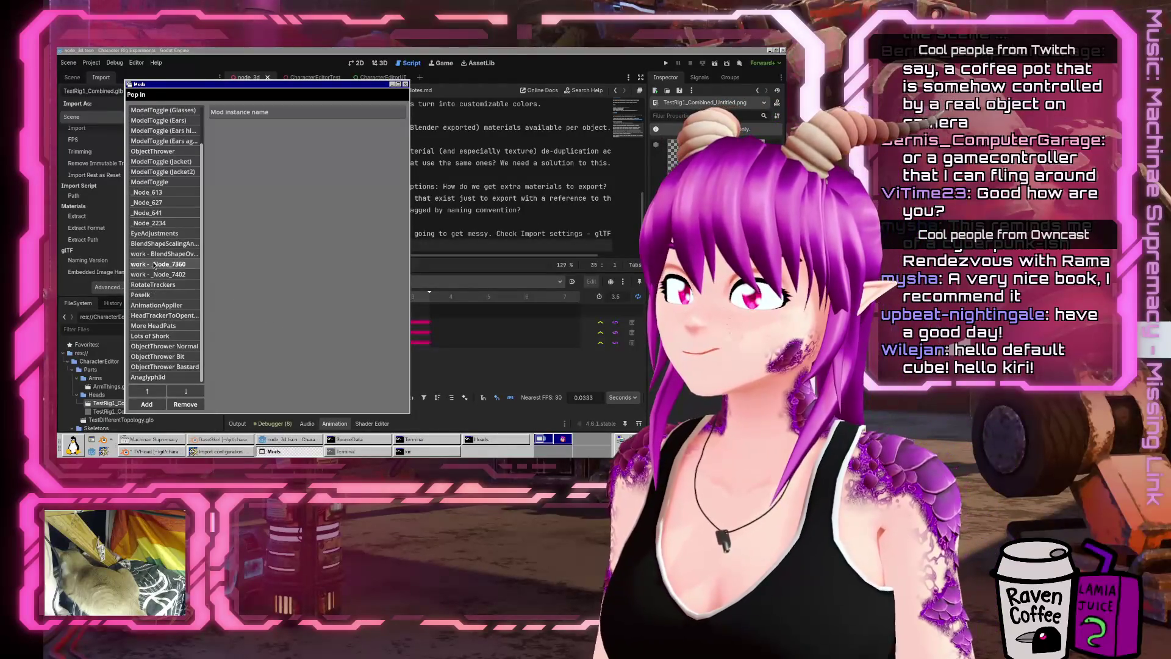
pyautogui.click(147, 405)
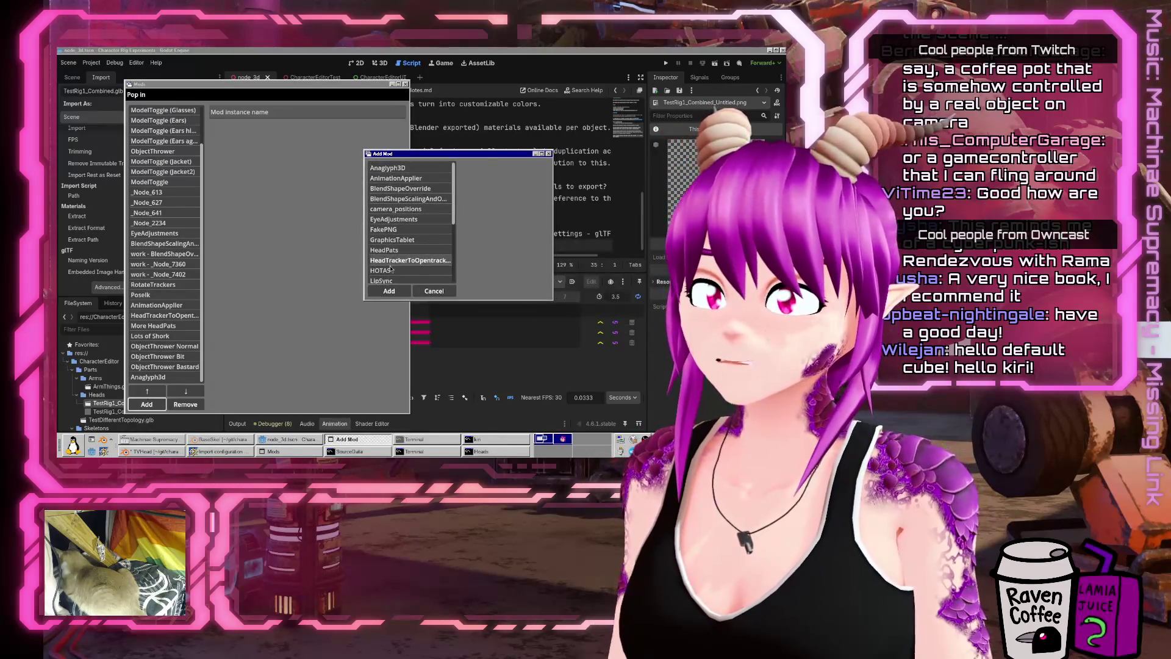
pyautogui.click(410, 271)
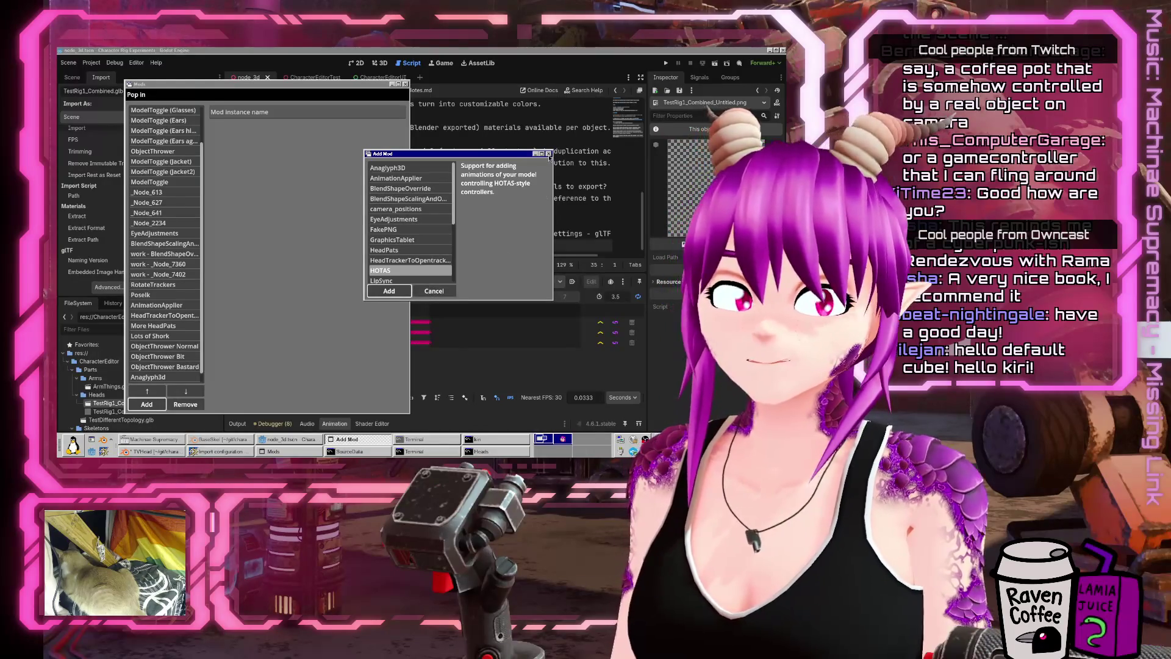
pyautogui.click(434, 291)
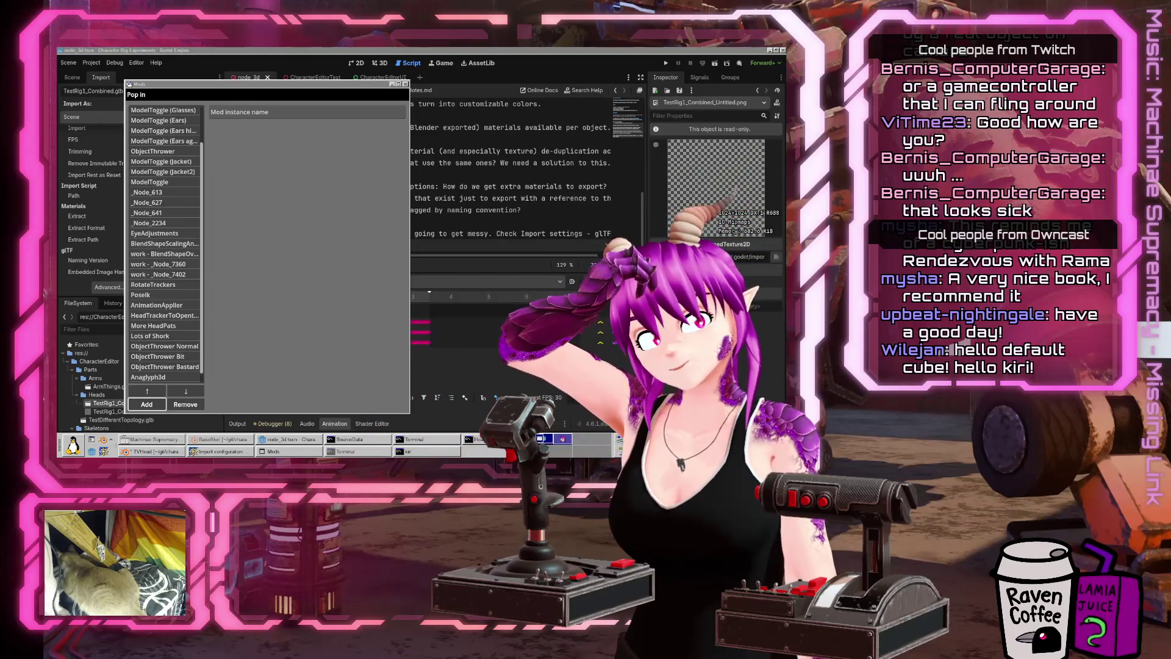
# Step: Remove the Hotas mod again and close the Mods window
pyautogui.click(147, 404)
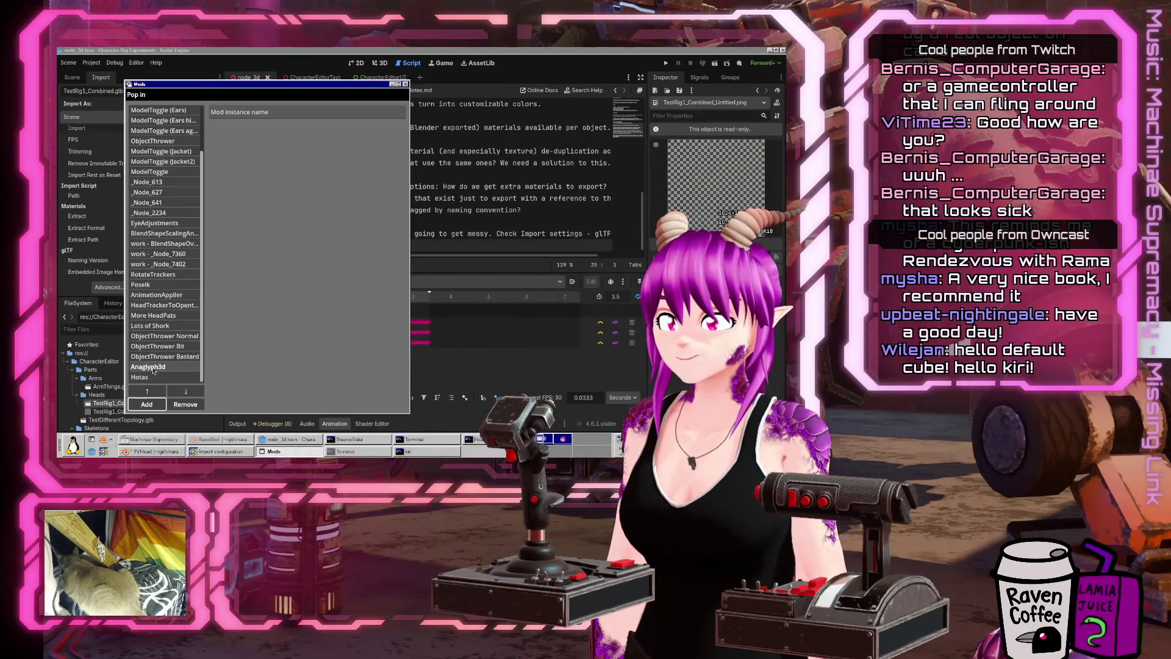
pyautogui.click(186, 404)
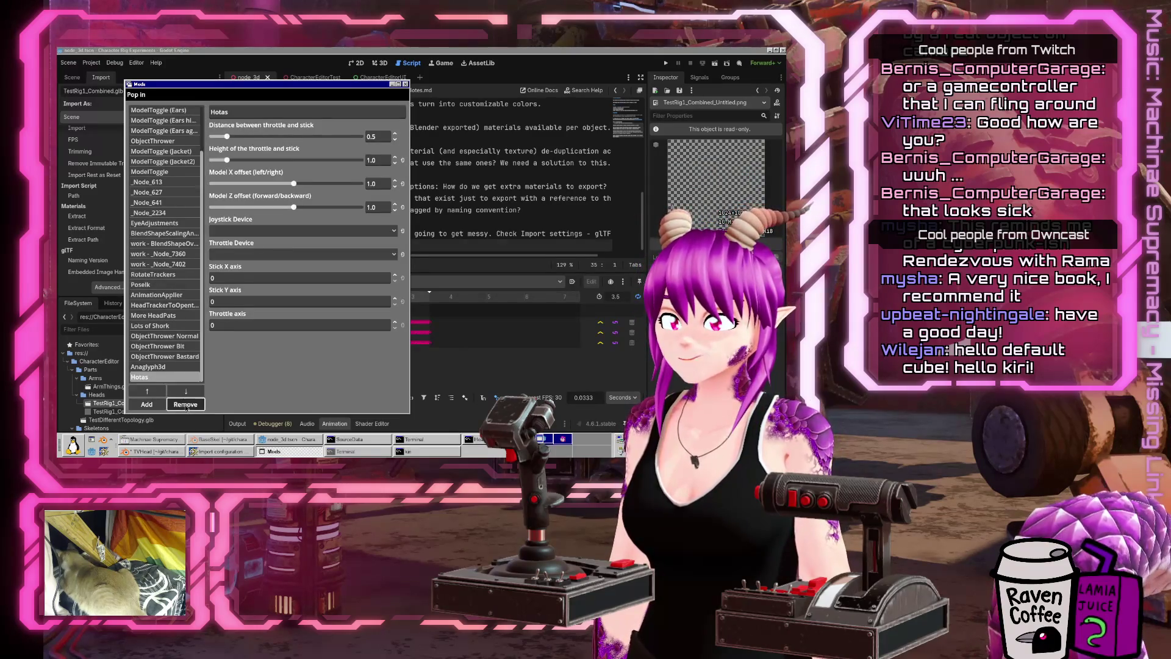
pyautogui.click(405, 84)
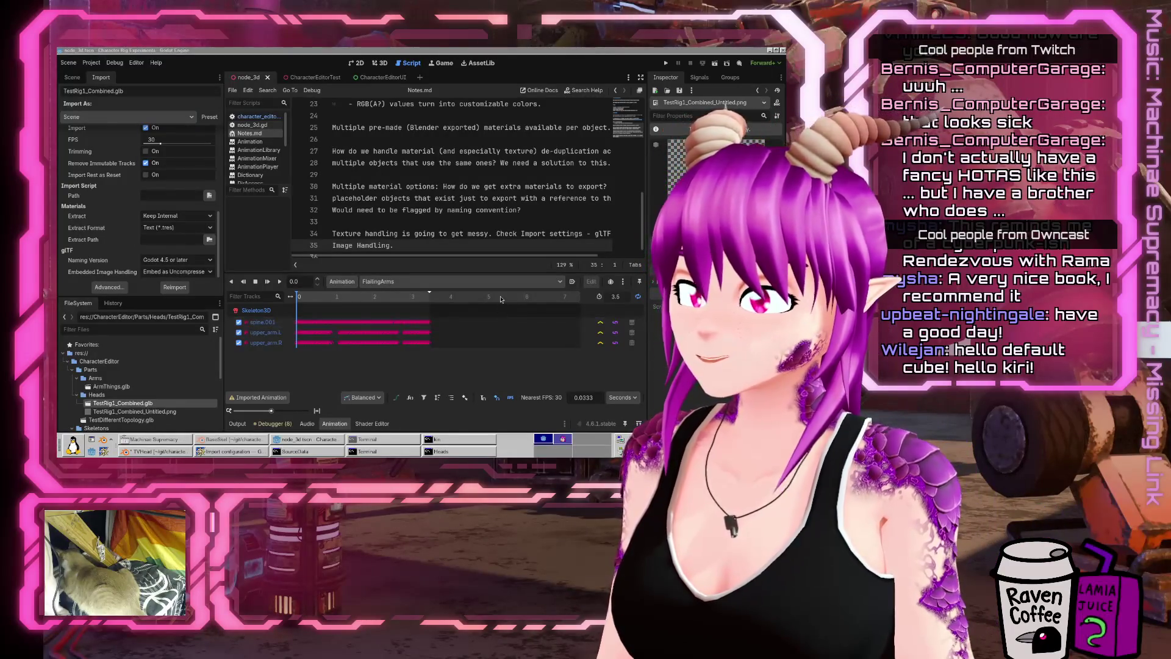
pyautogui.click(513, 234)
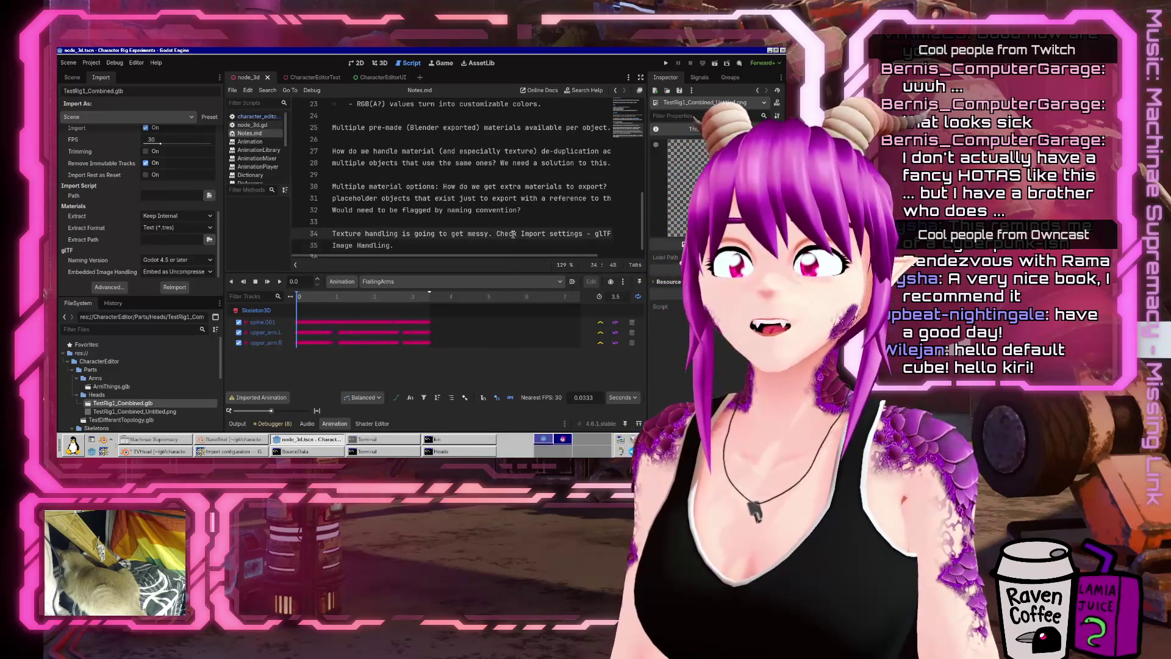
pyautogui.click(450, 243)
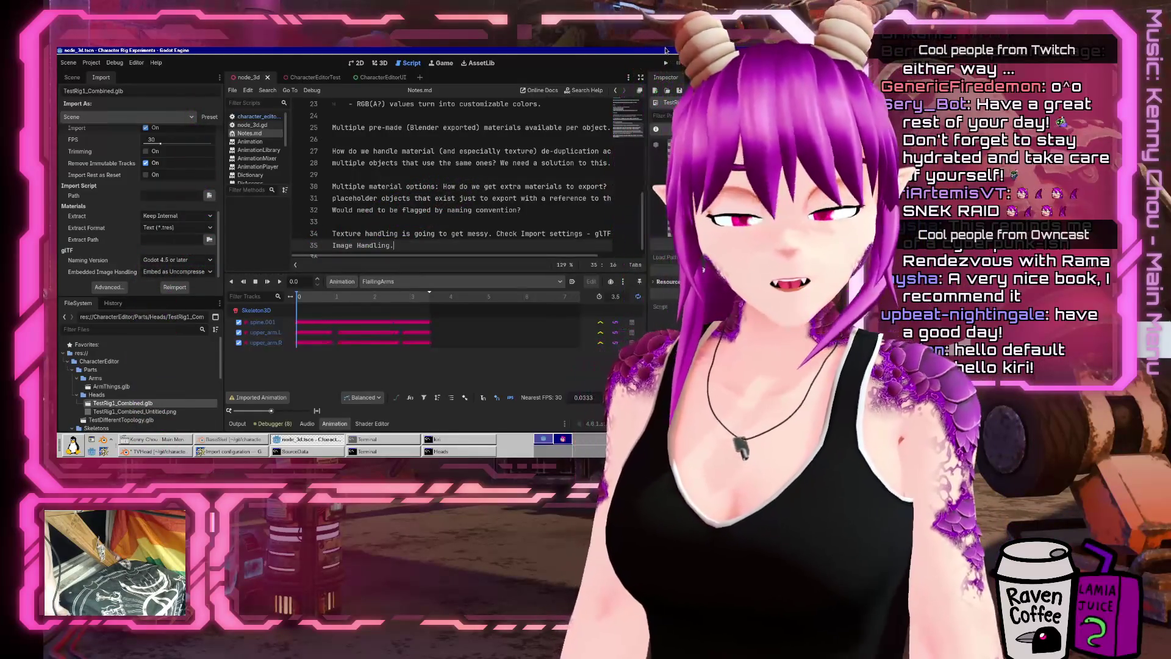
# Step: Save TVHead.blend with File > Save in Blender, then switch back to the node_3d.tscn Godot window
pyautogui.scroll(-2, 464, 177)
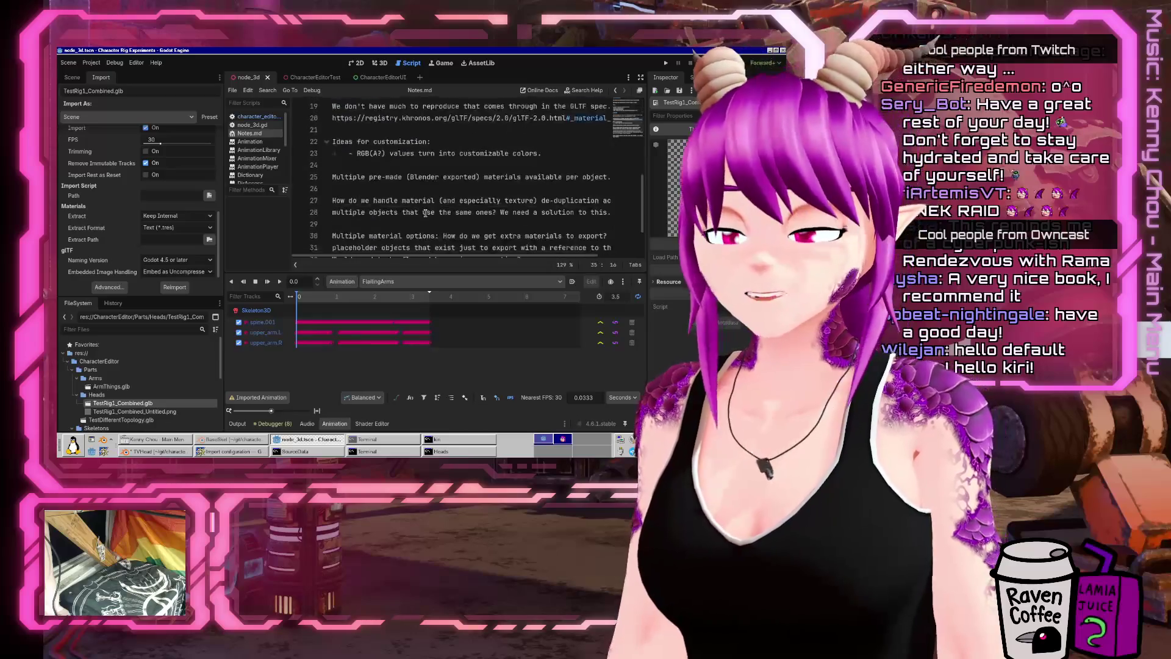
pyautogui.click(173, 452)
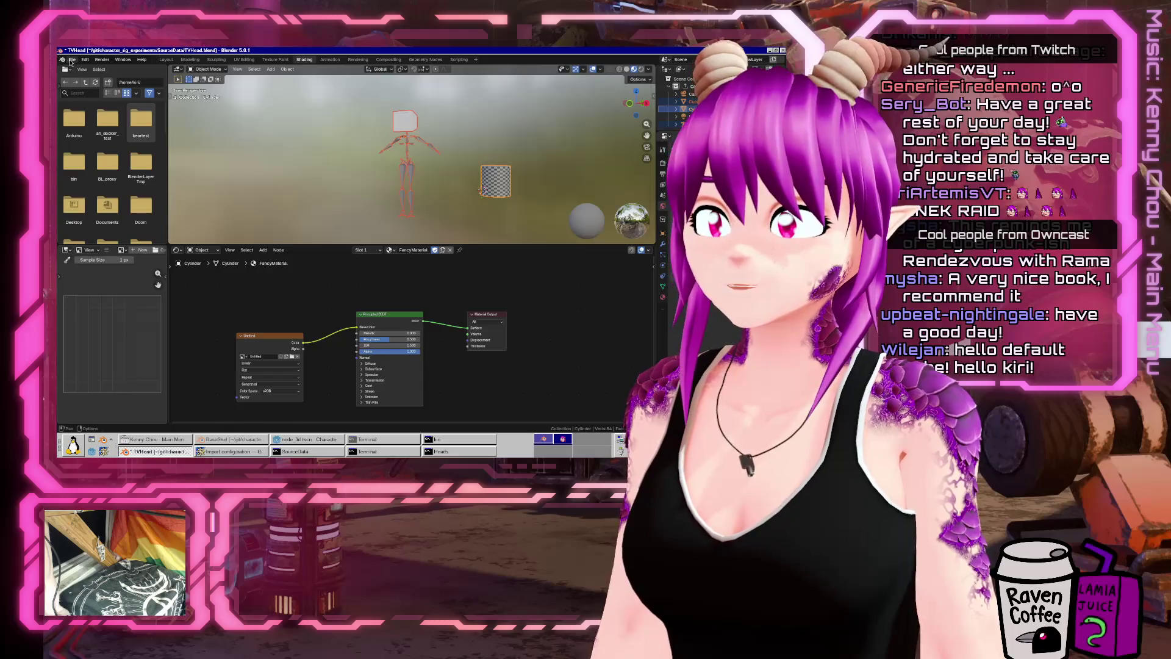
pyautogui.click(72, 60)
pyautogui.click(78, 111)
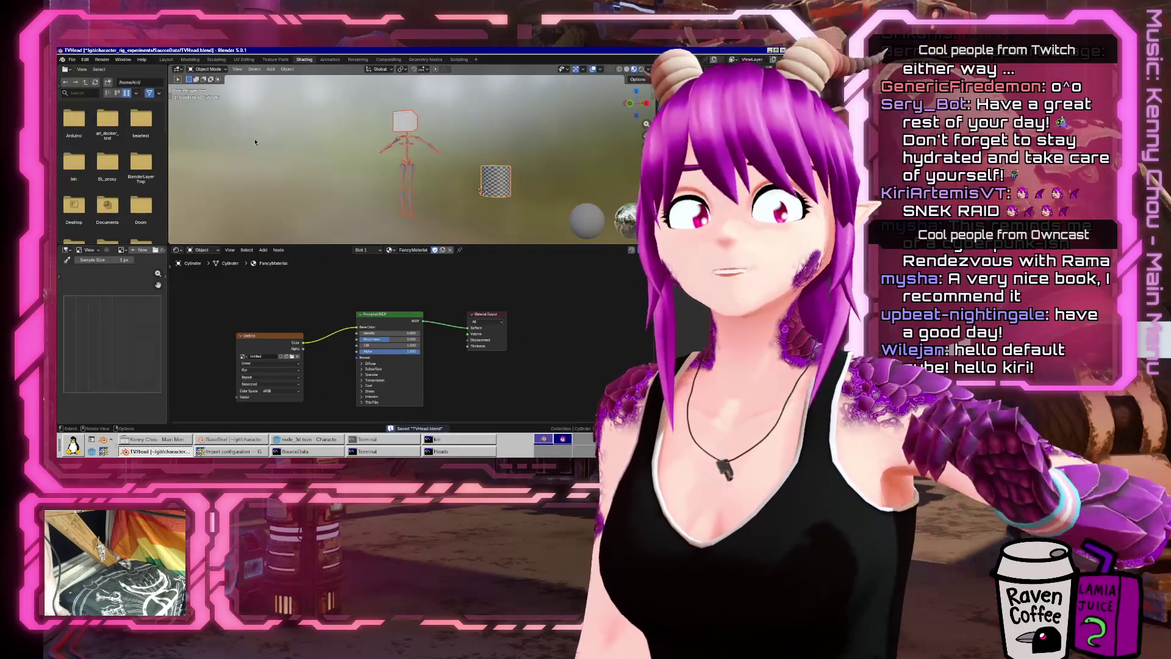
pyautogui.click(186, 452)
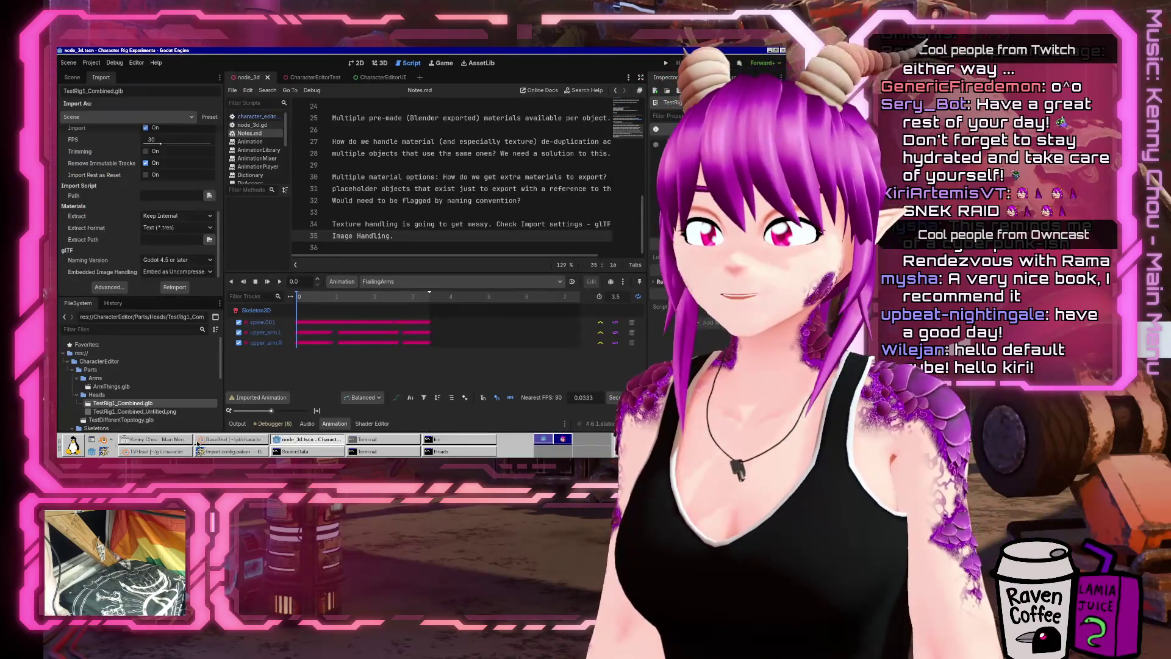